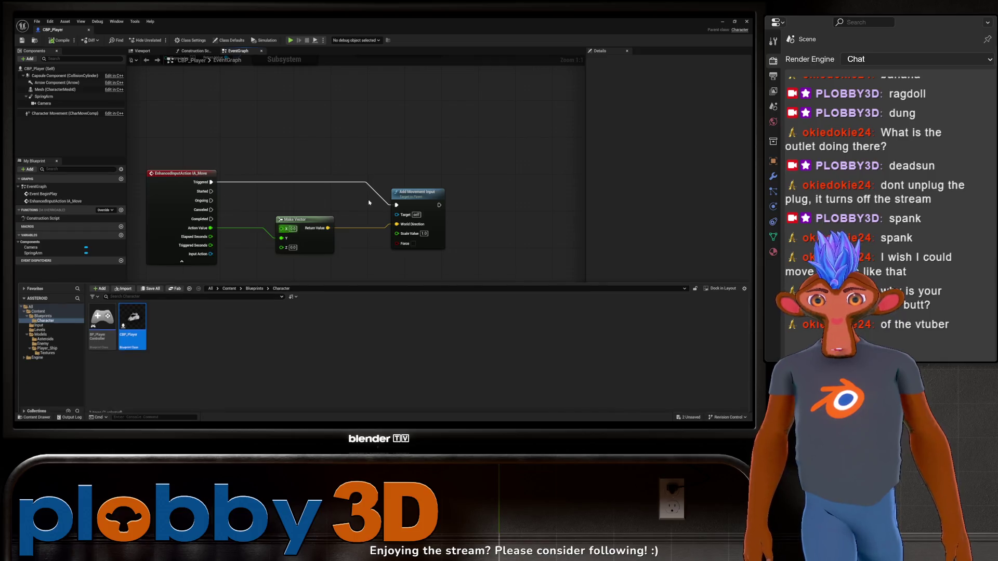
Step: Compile and close CBP_Player, then play Lvl_Main, flying the ship with W before stopping
key("F7")
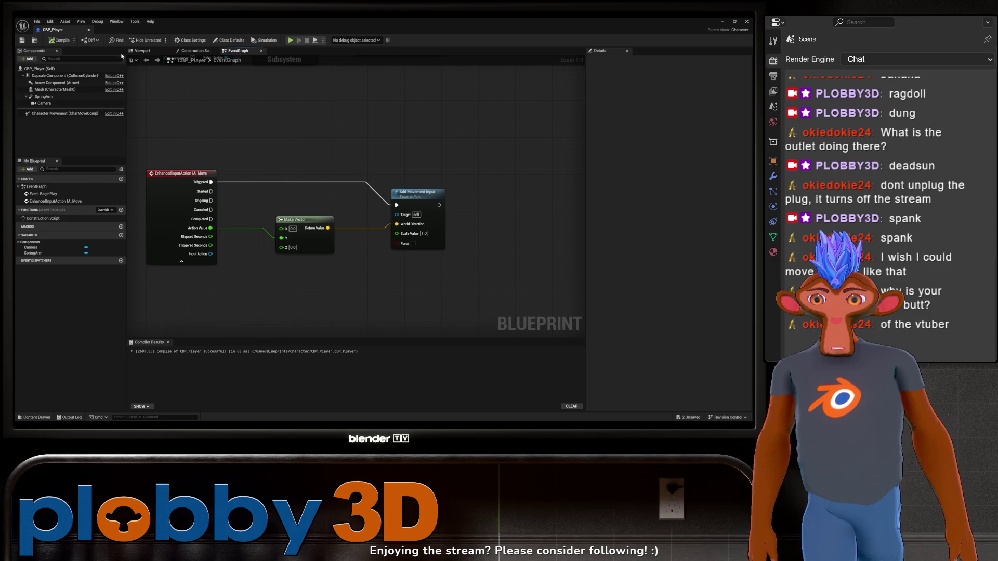
left_click(88, 31)
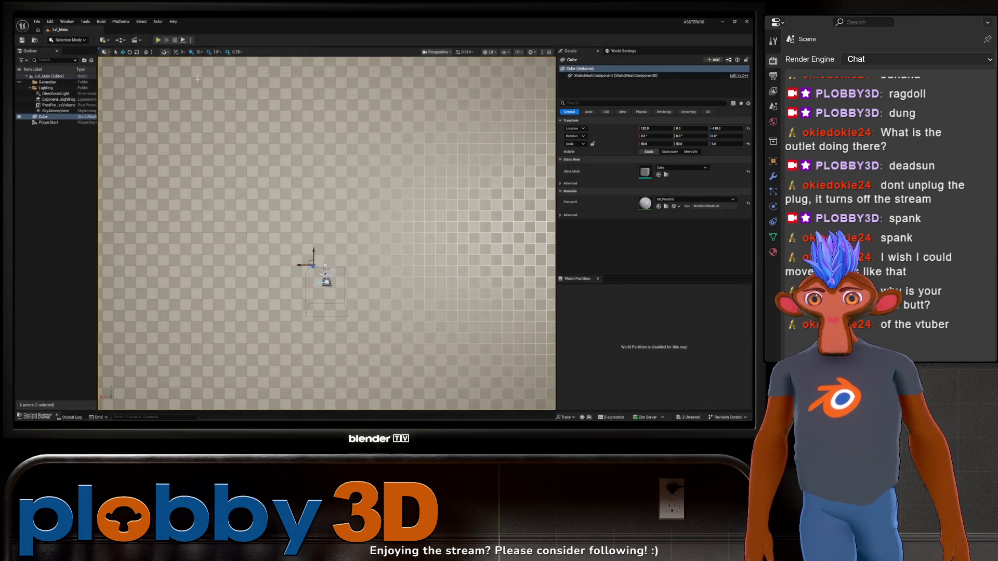
left_click(158, 40)
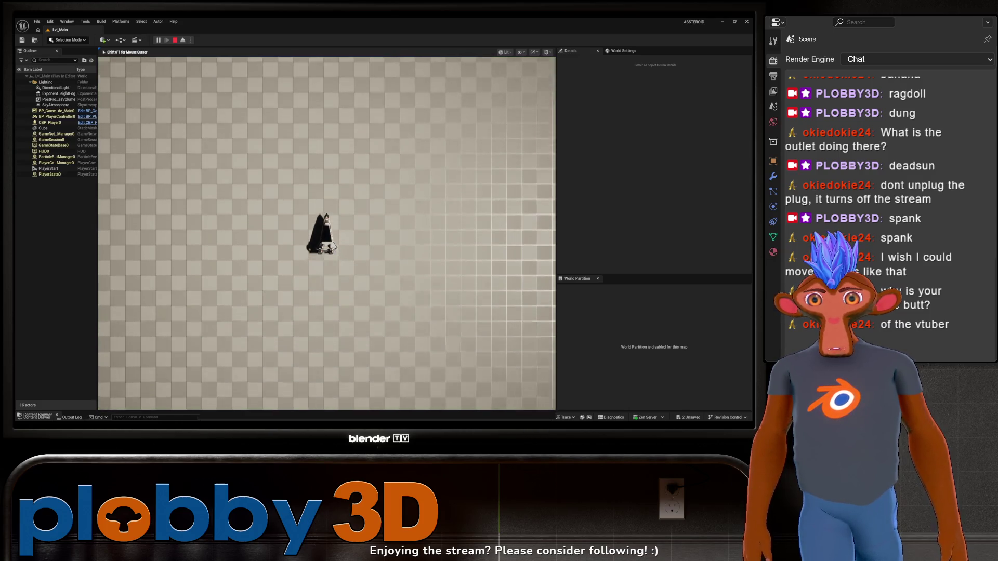
key("w")
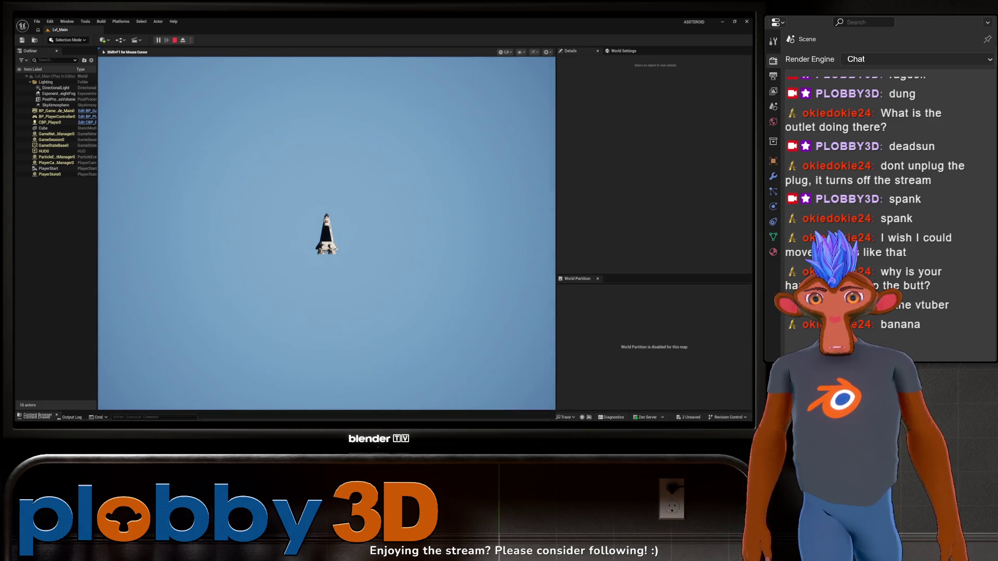
key("Escape")
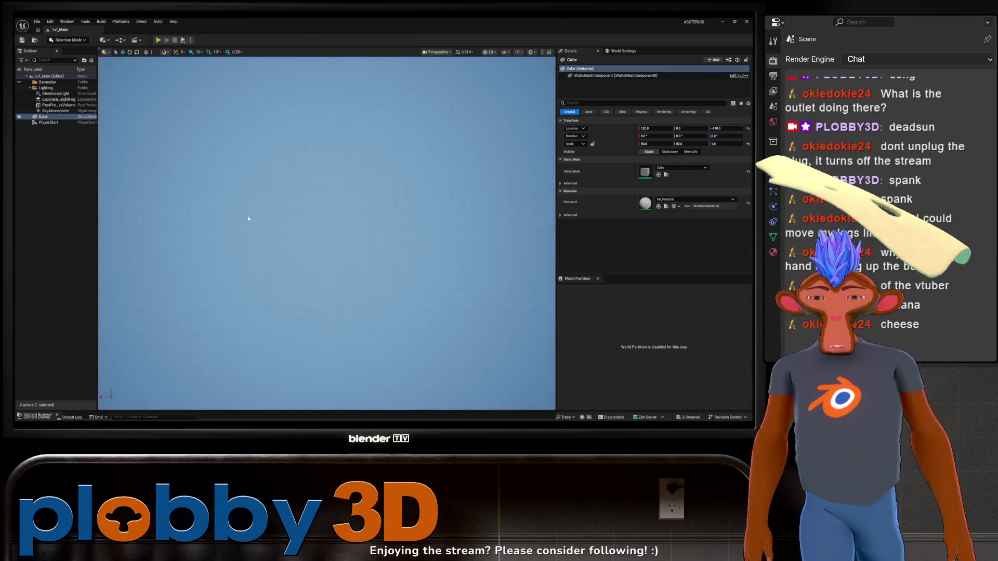
Step: Frame the PlayerStart and Cube floor in the level, then end the play session
double_click(52, 122)
double_click(43, 116)
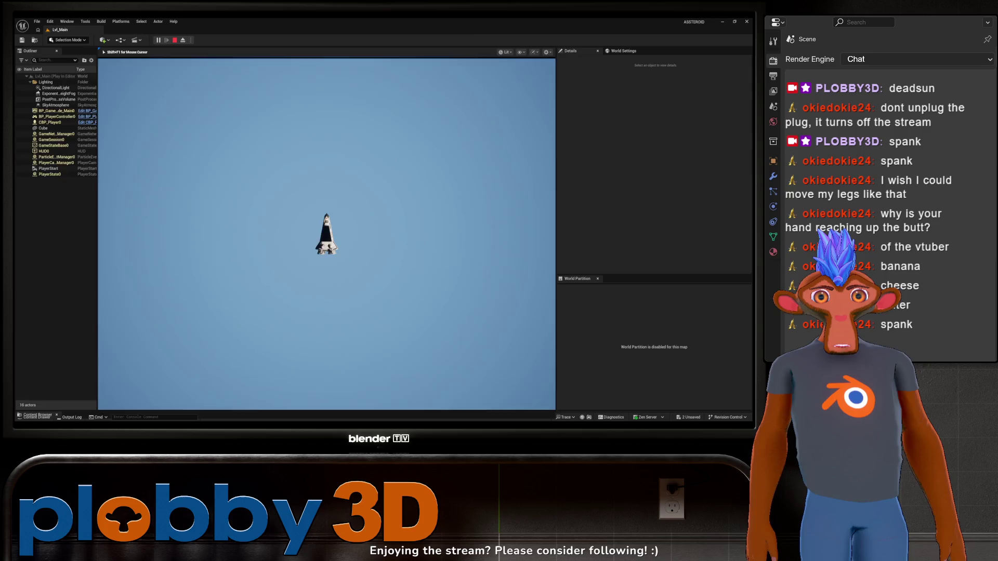
key("Escape")
Step: Open CBP_Player from the Content Drawer's Blueprints > Character folder
key("ctrl+space")
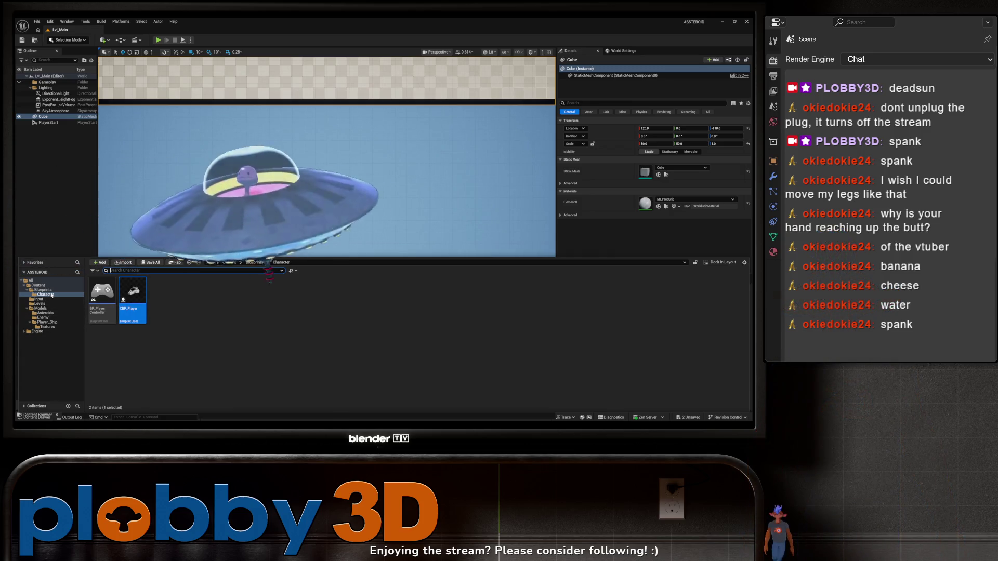
left_click(43, 290)
double_click(111, 300)
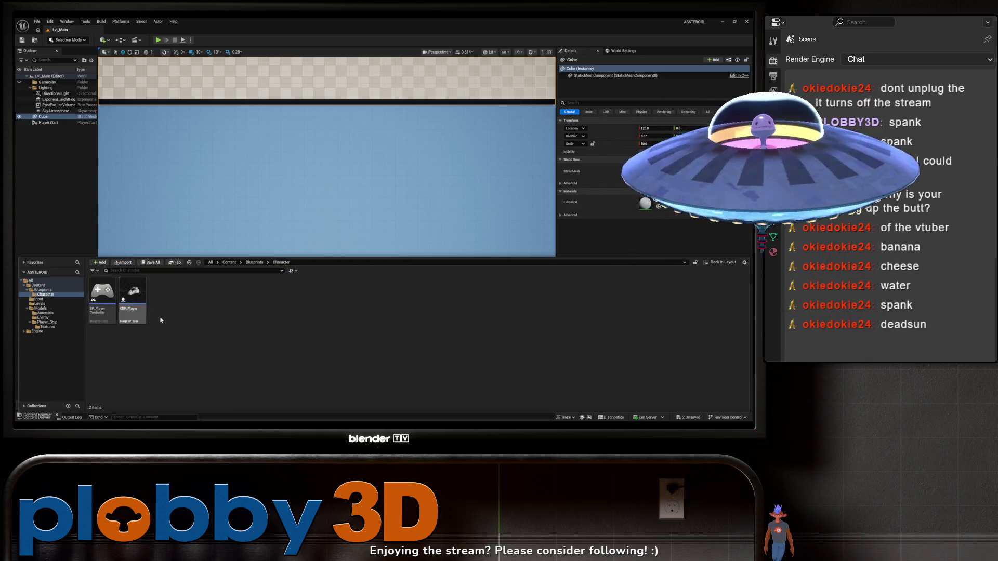
double_click(133, 294)
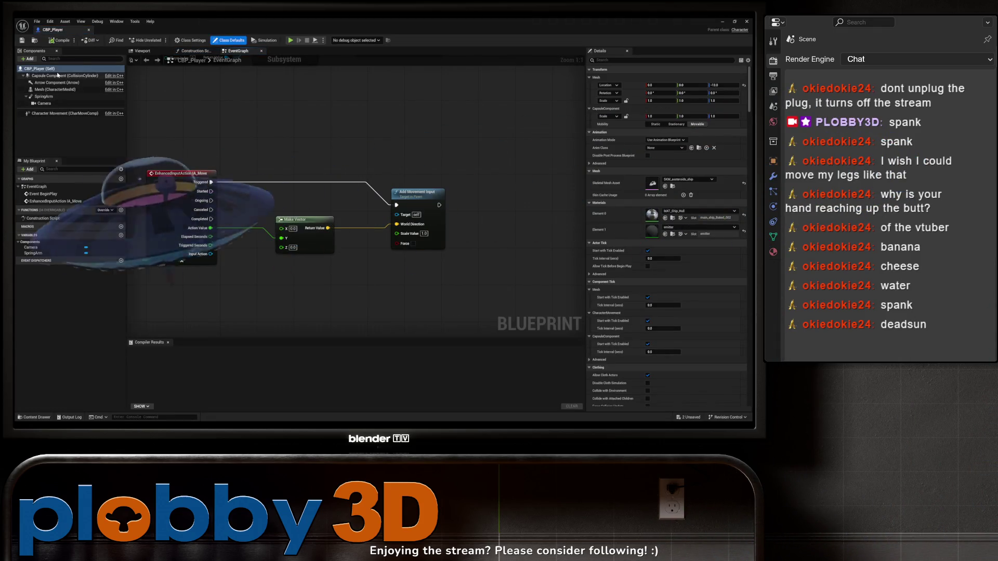
Step: Uncheck both Enable Gravity options in CBP_Player's Class Defaults, compile, and return to Lvl_Main
left_click(63, 75)
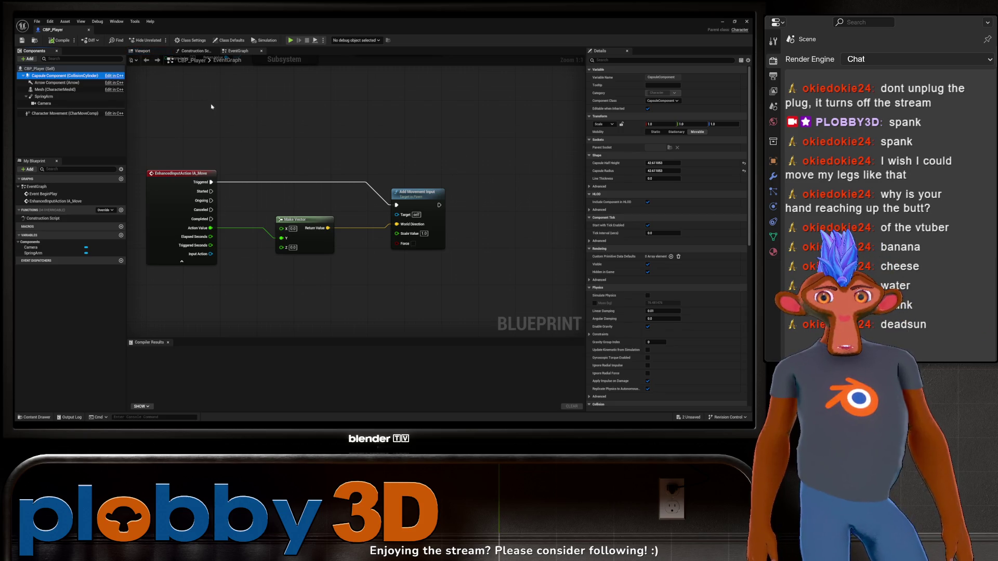
left_click(229, 40)
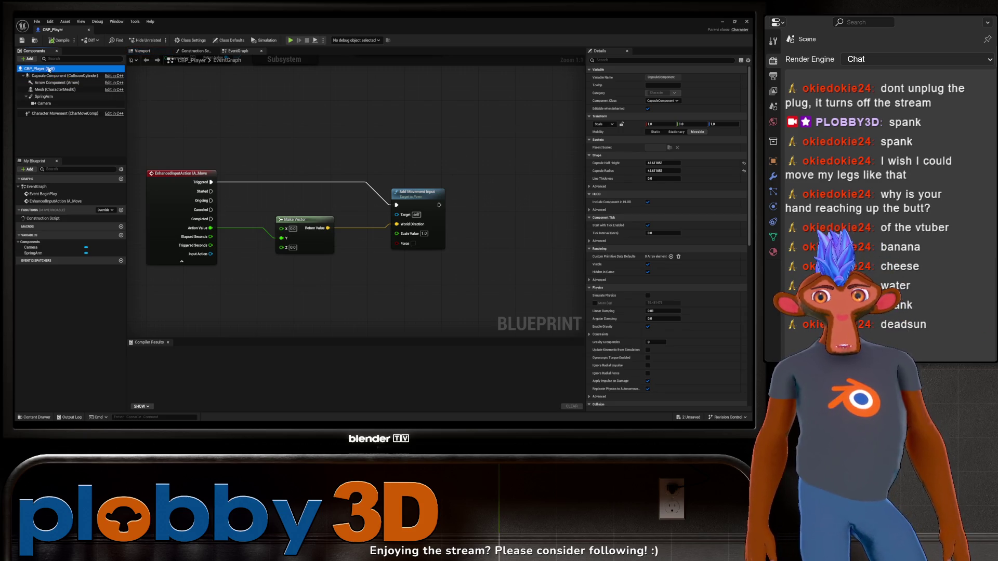
left_click(617, 60)
type("d")
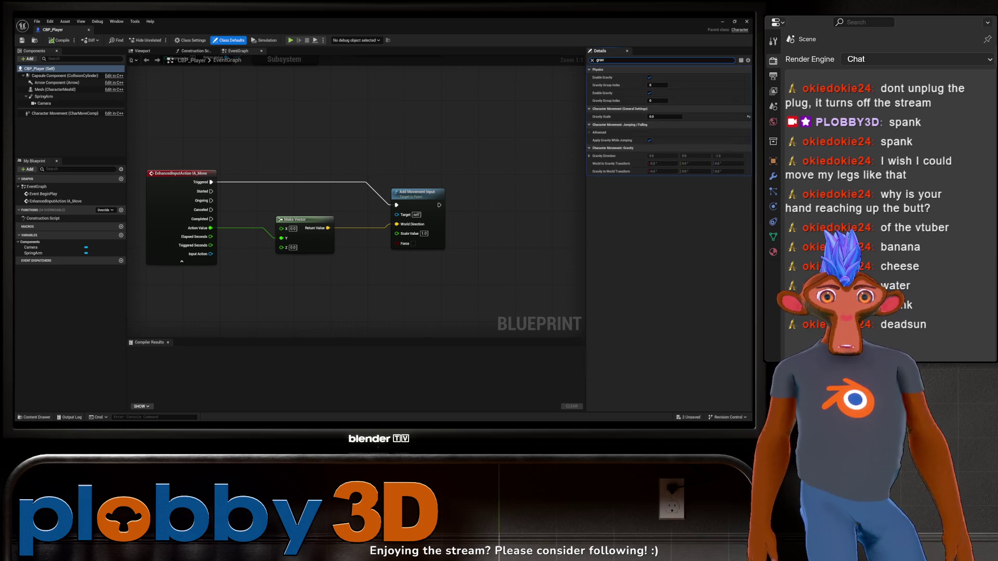
left_click(649, 77)
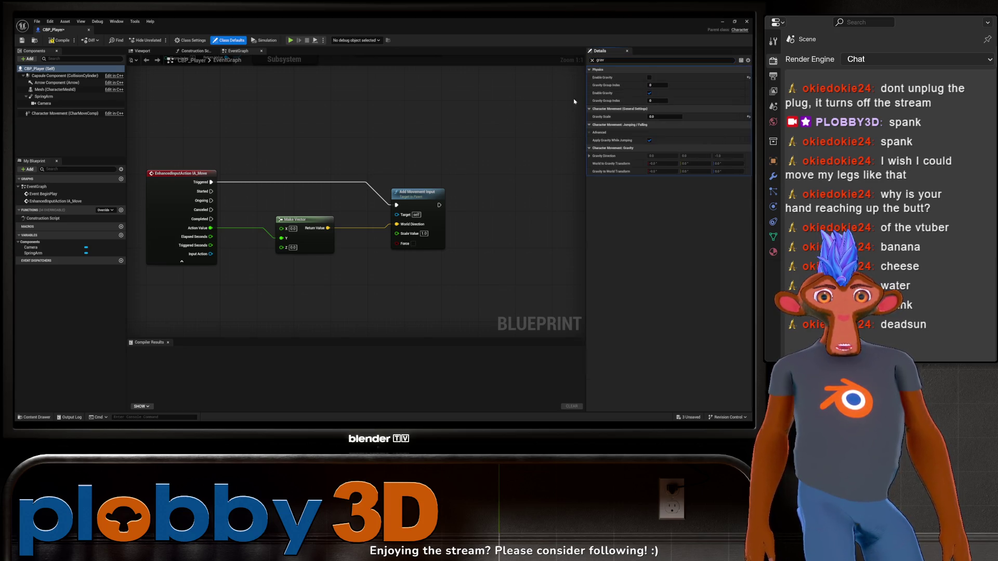
left_click(649, 93)
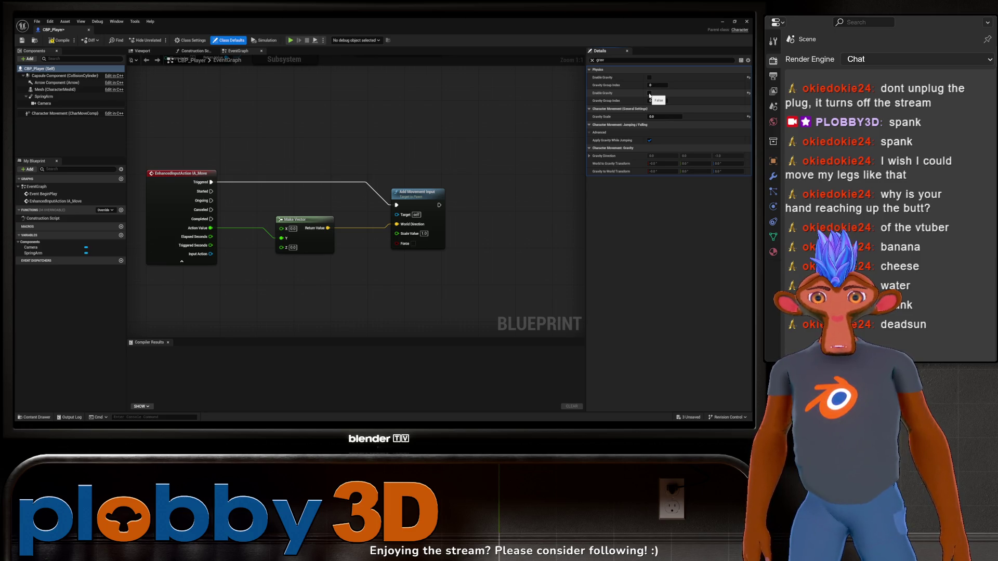
left_click(60, 40)
key("alt+Tab")
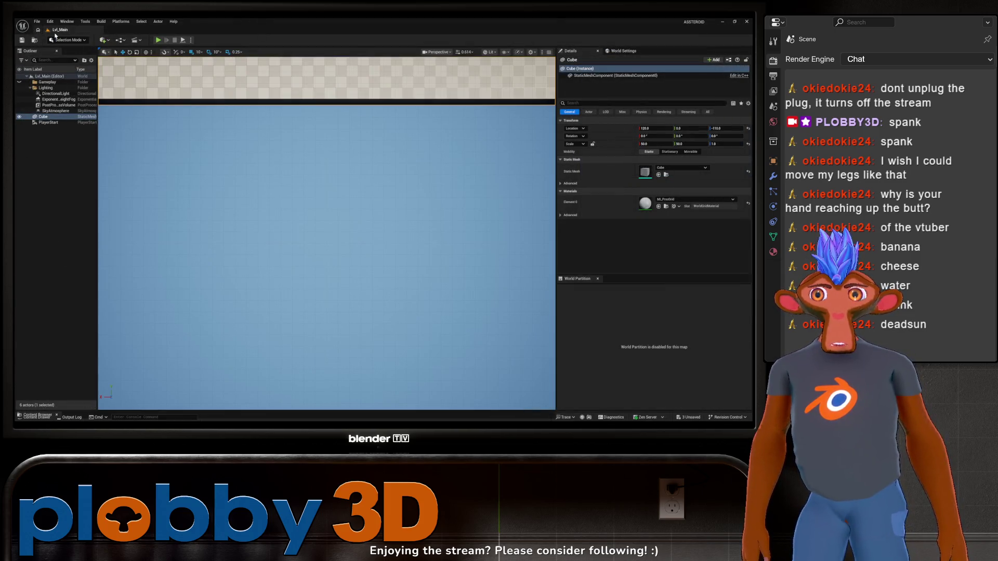
Step: Run two play tests of the gravity-free ship, deselecting the Cube in between, then open the Content Drawer
left_click(158, 40)
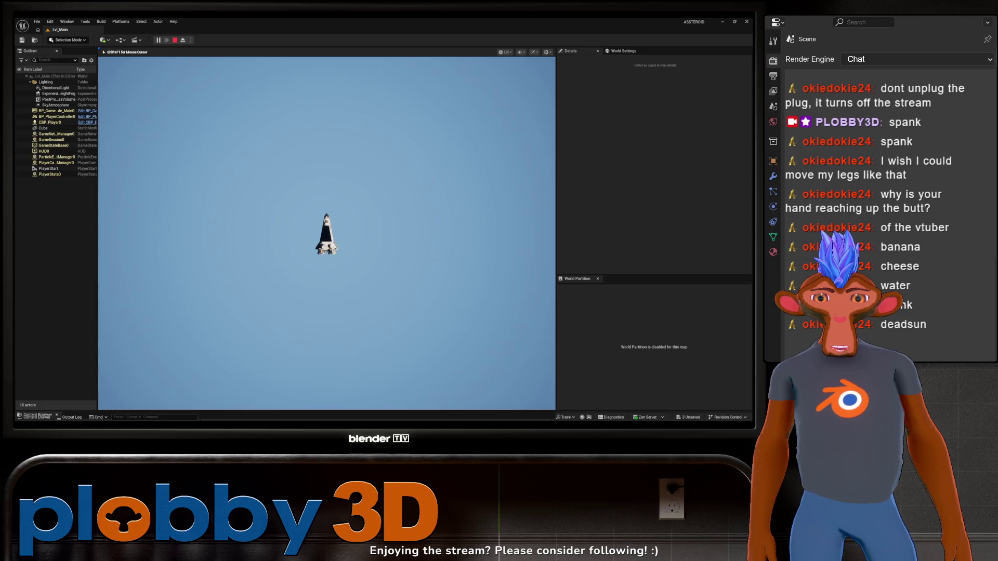
key("Escape")
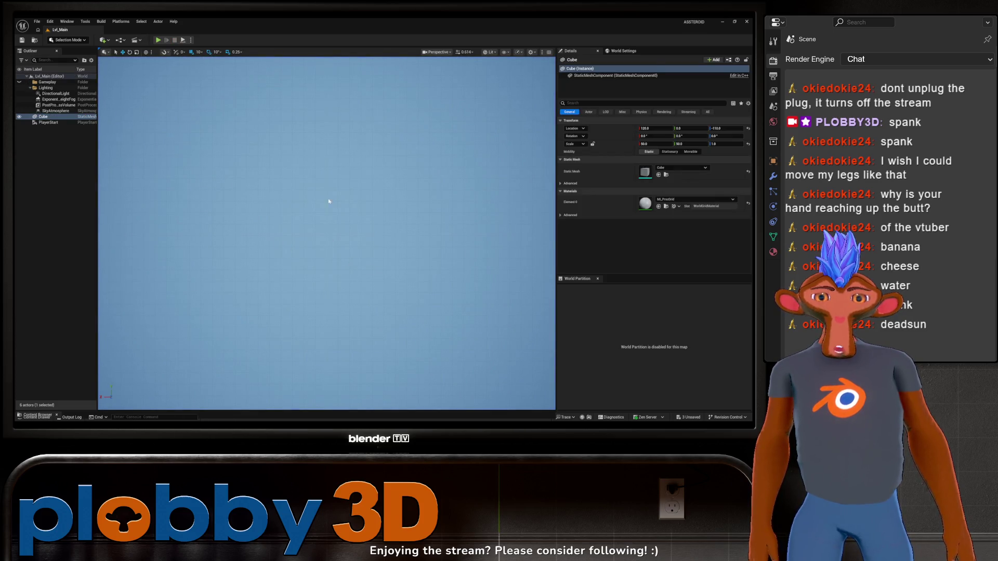
left_click(194, 128)
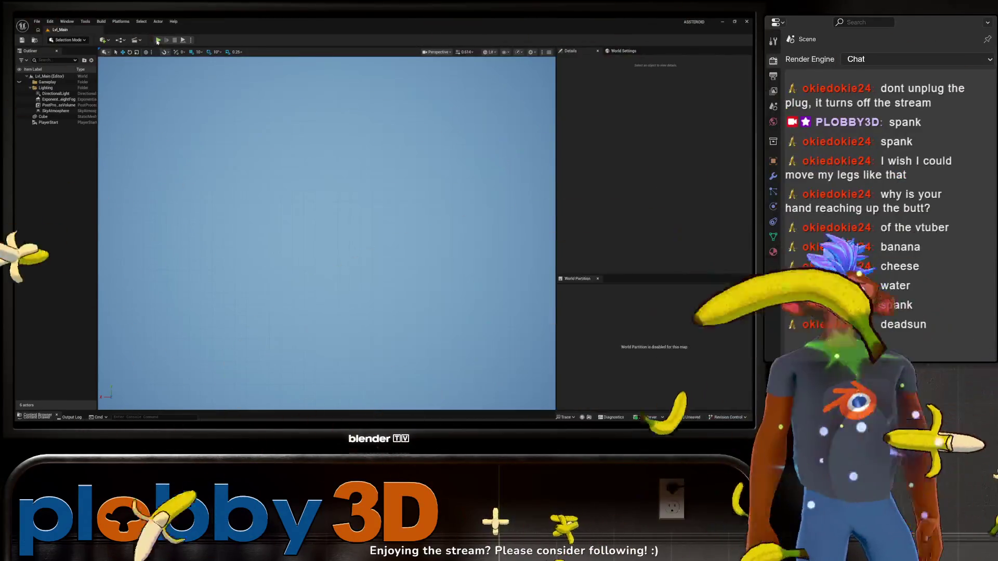
left_click(158, 40)
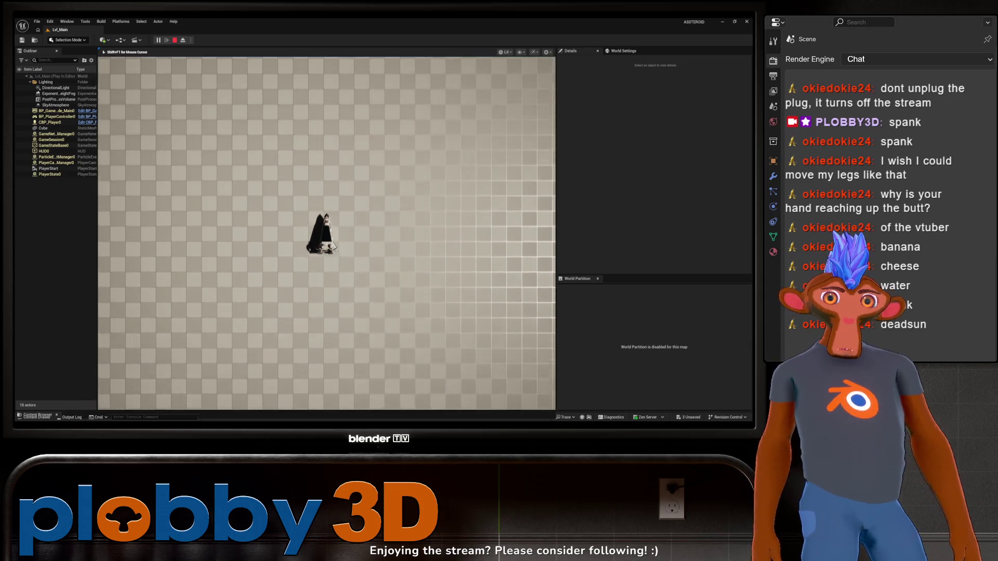
key("Escape")
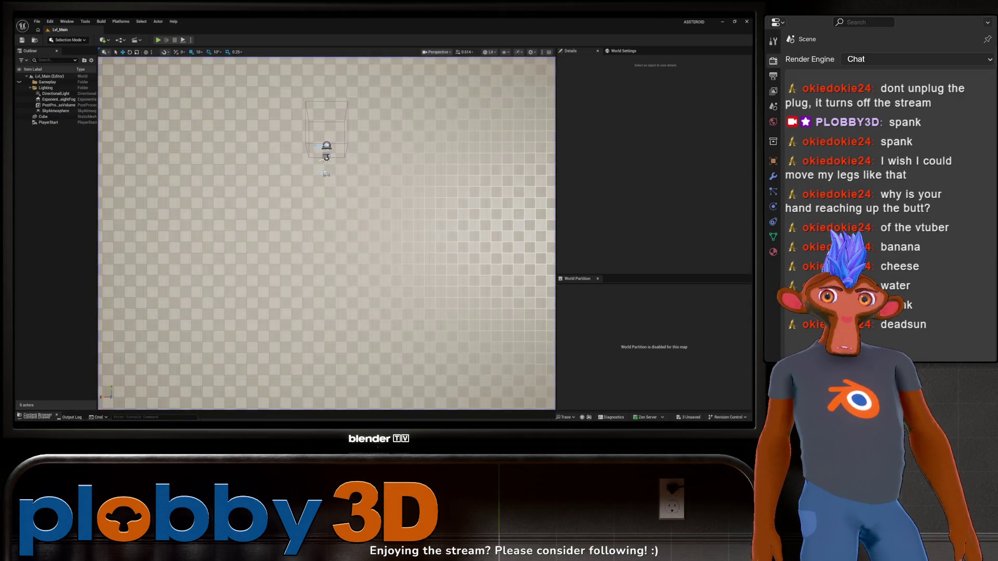
key("ctrl+space")
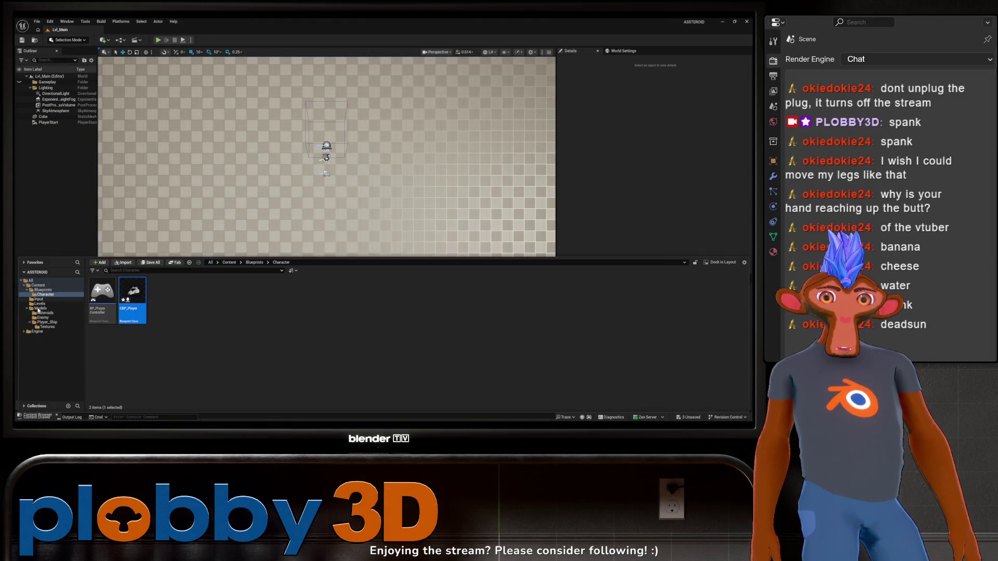
Step: Open CBP_Player and zoom around its EventGraph, where IA_Move feeds Make Vector into Add Movement Input
double_click(132, 298)
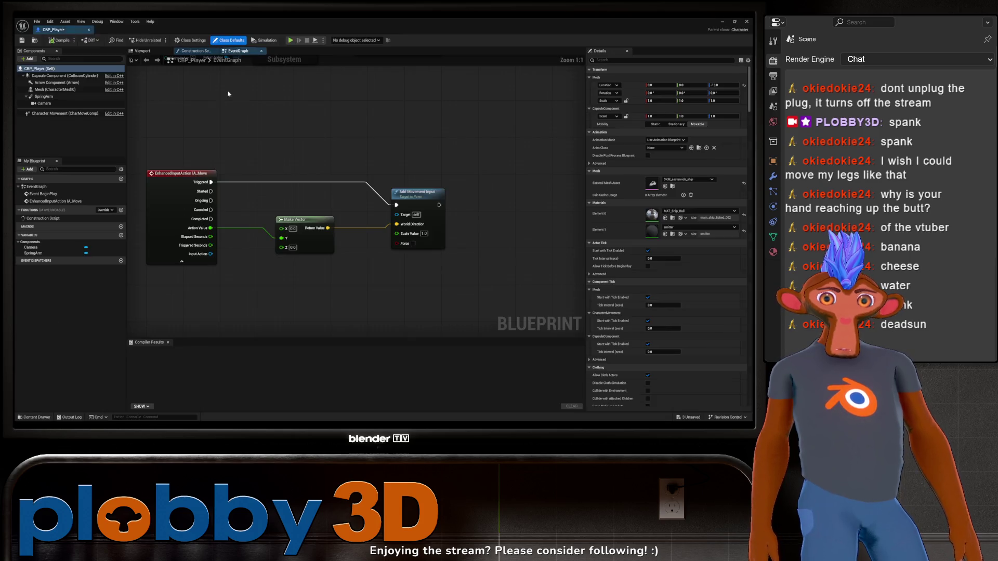
scroll(312, 156, "down", 5)
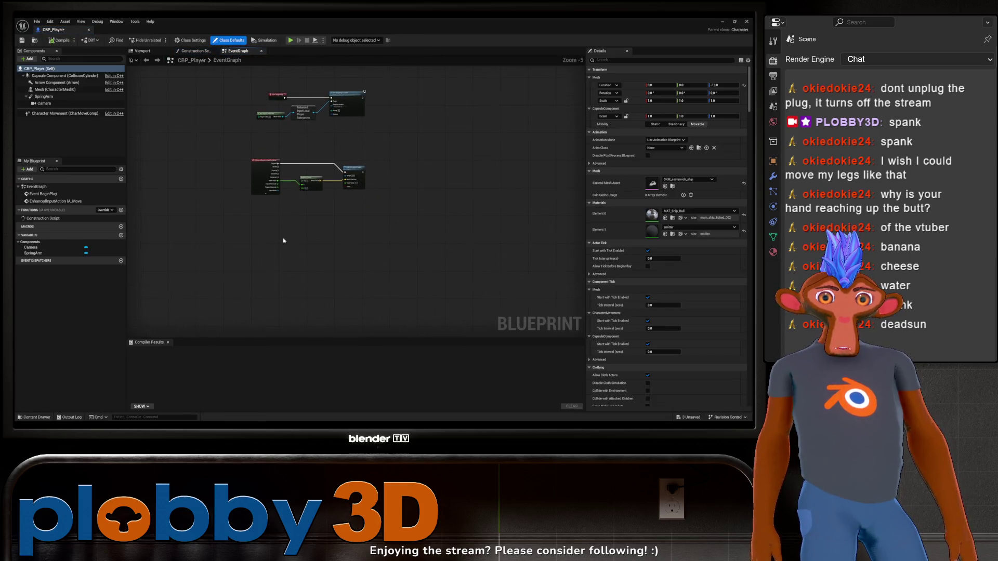
scroll(291, 172, "up", 2)
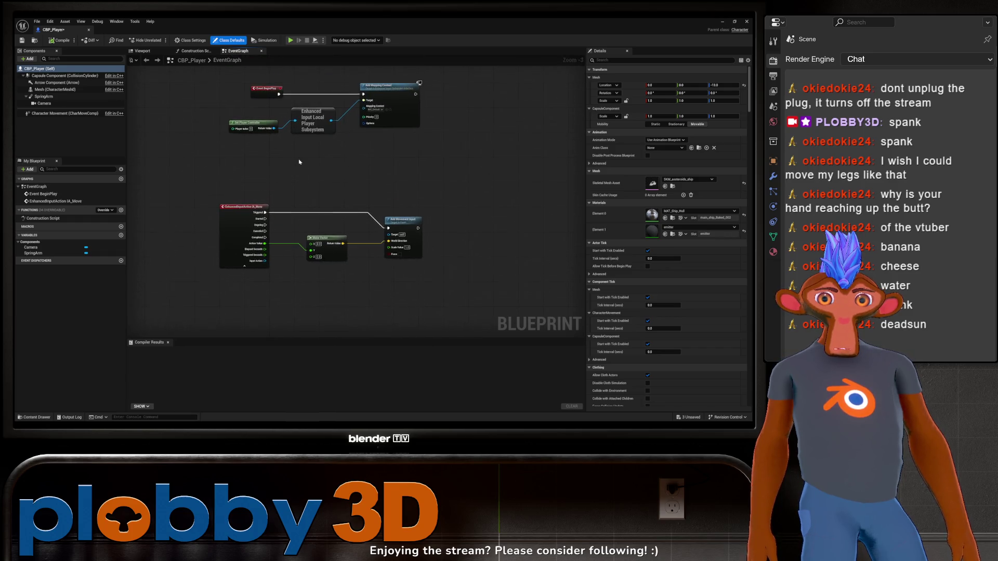
scroll(312, 218, "down", 2)
scroll(303, 216, "up", 2)
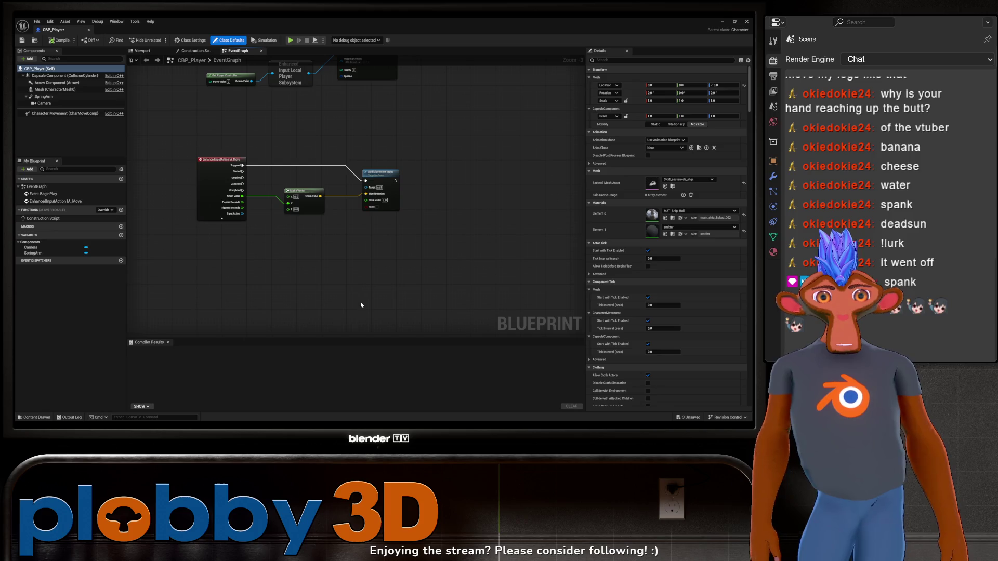
scroll(387, 252, "up", 2)
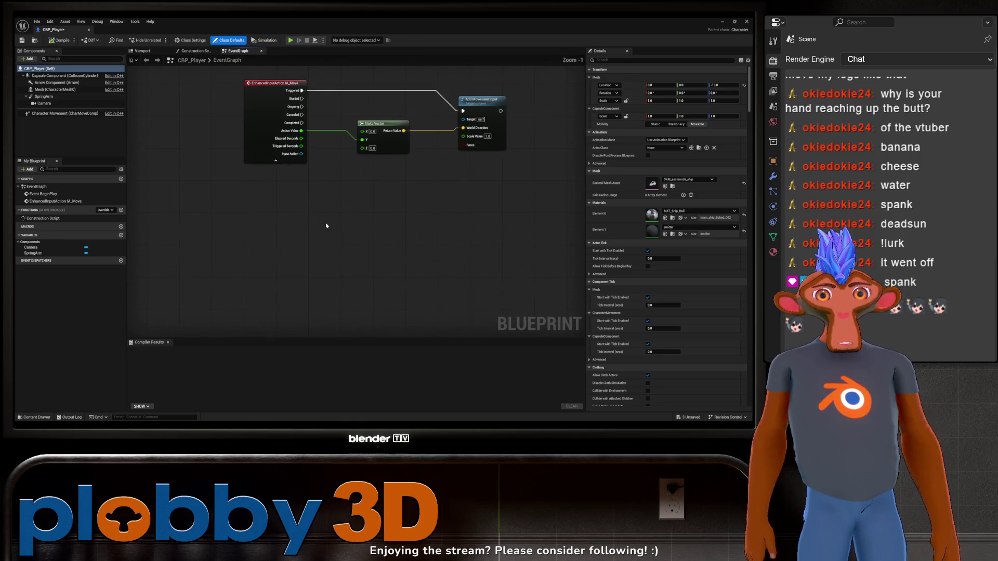
Step: Add an IA_Rotate input event below the movement nodes and expand its pins
right_click(245, 205)
left_click(279, 193)
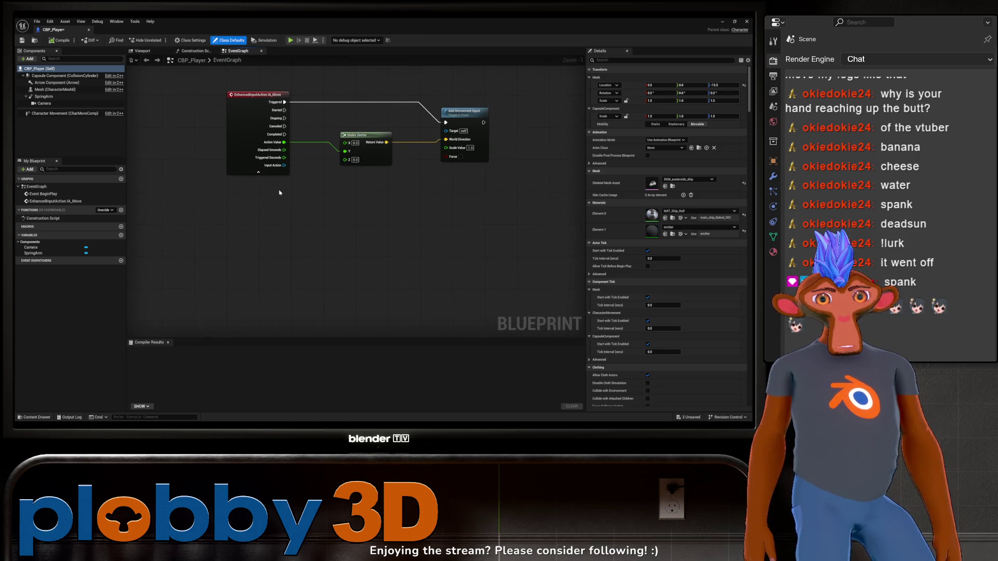
right_click(248, 214)
type("IA_R")
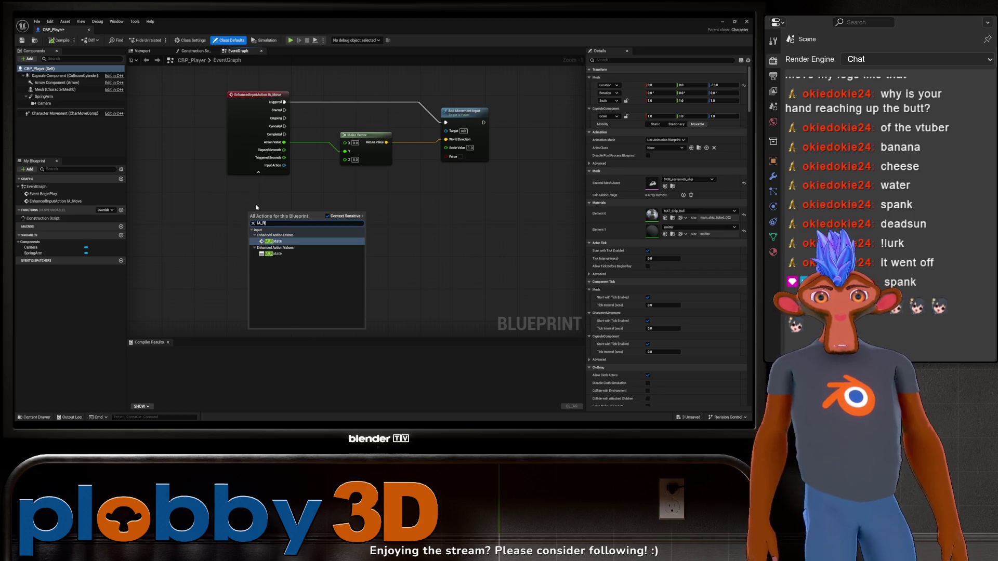
left_click(273, 242)
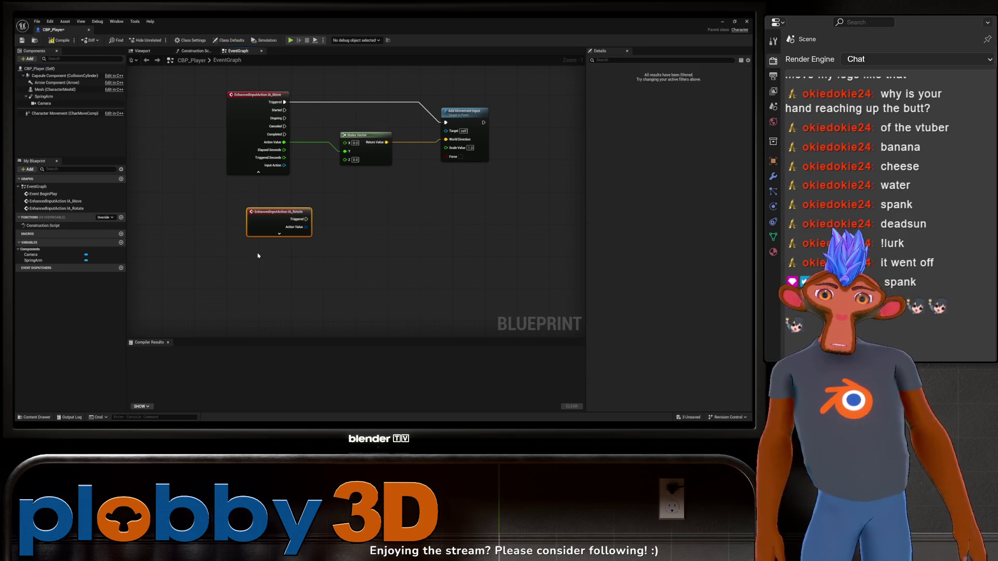
left_click_drag(279, 233, 241, 256)
left_click(239, 254)
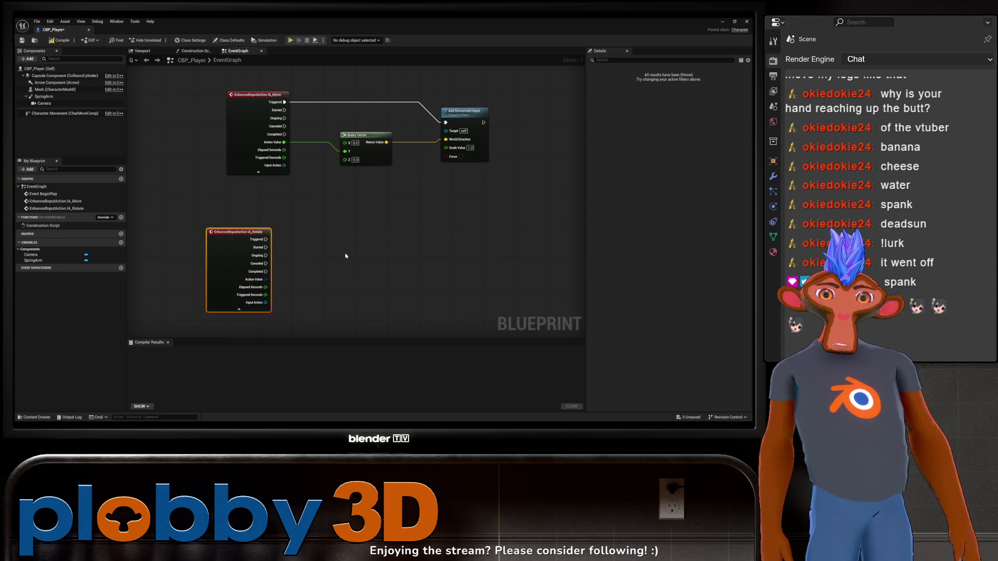
left_click_drag(345, 256, 292, 260)
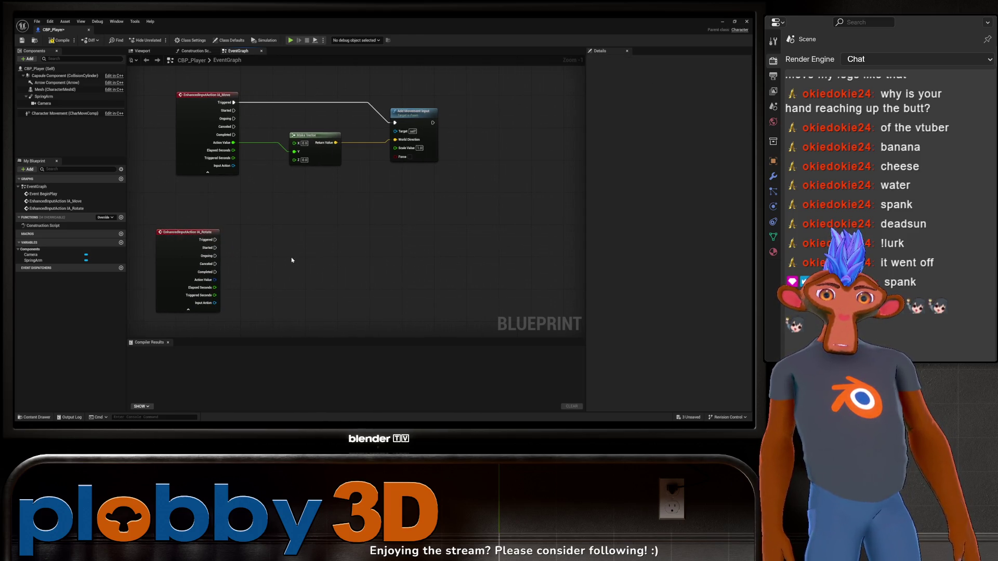
Step: Search the node list for 'add rotation' but close it without adding anything
right_click(451, 247)
type("add rotation")
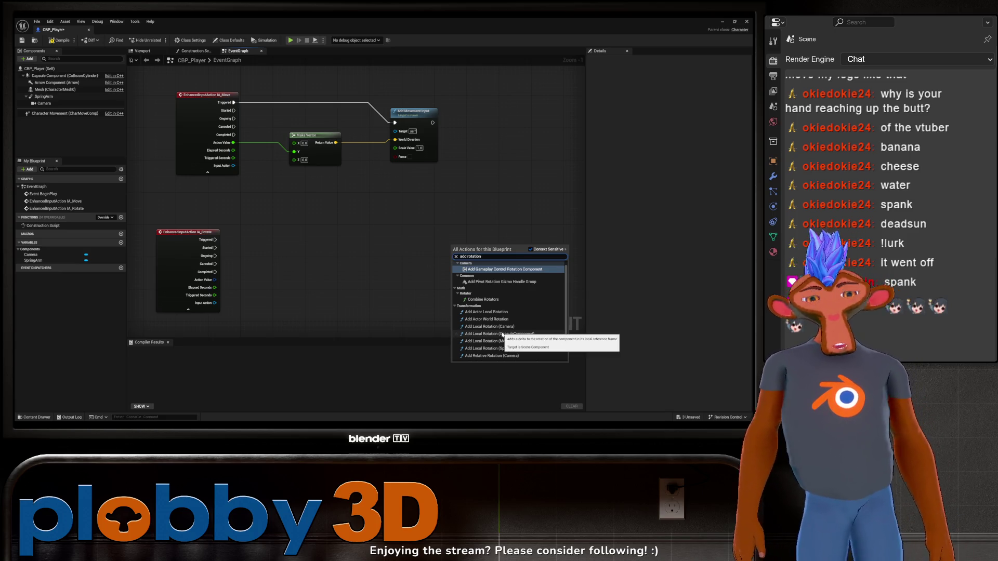
scroll(502, 335, "down", 5)
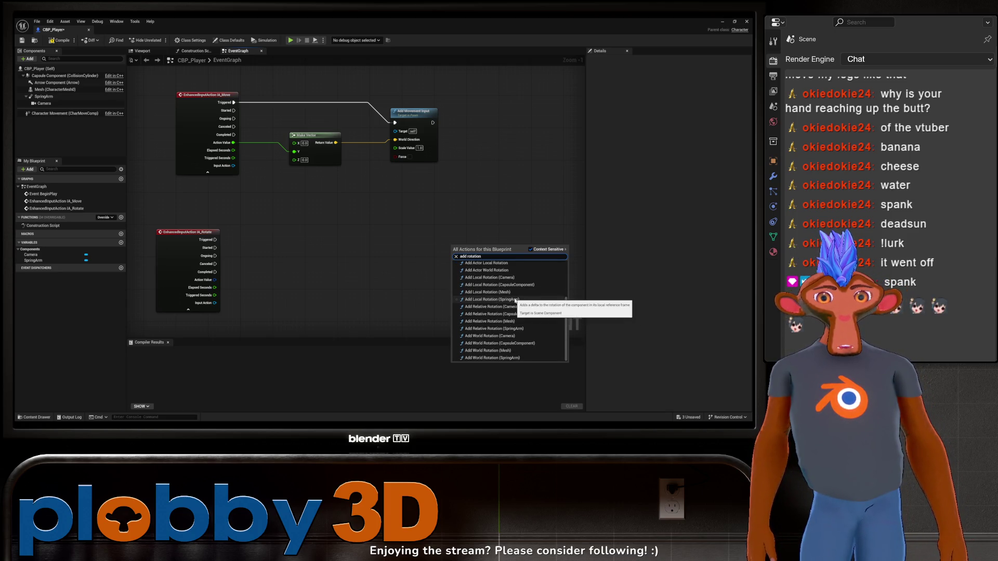
key("Down")
key("Escape")
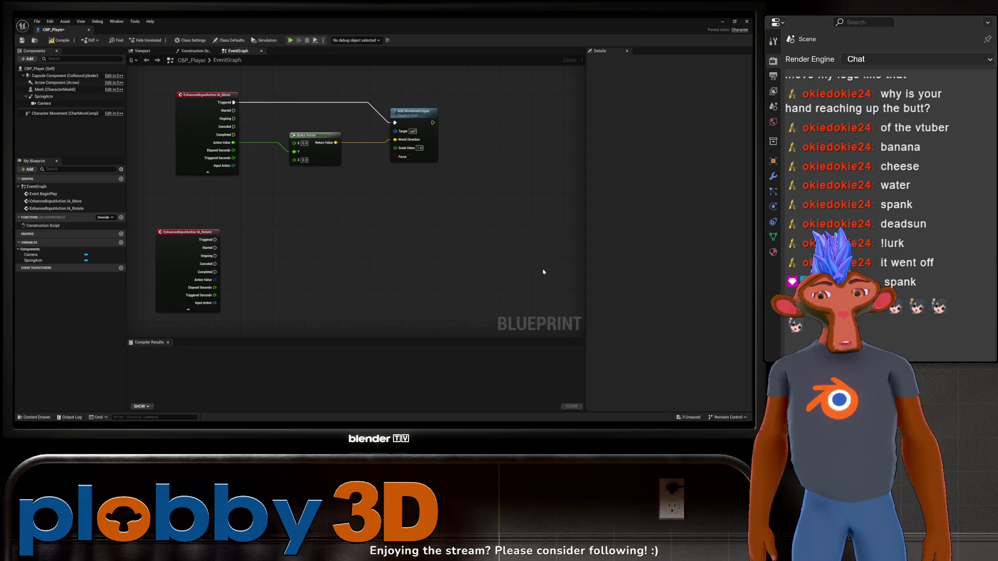
Step: Add an Add Actor World Rotation node and position it beside the IA_Rotate event
right_click(300, 251)
type("add")
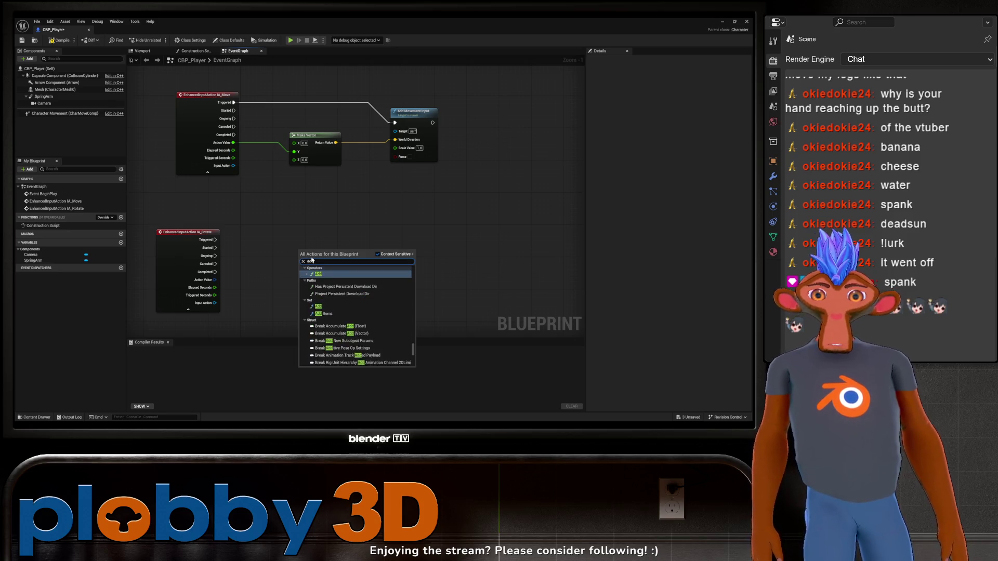
type(" actor world")
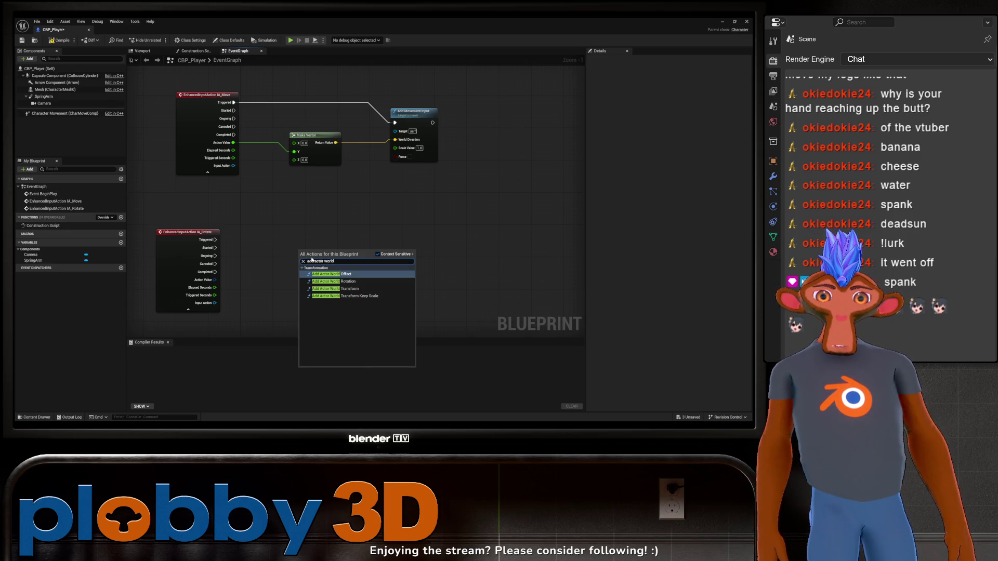
left_click(334, 281)
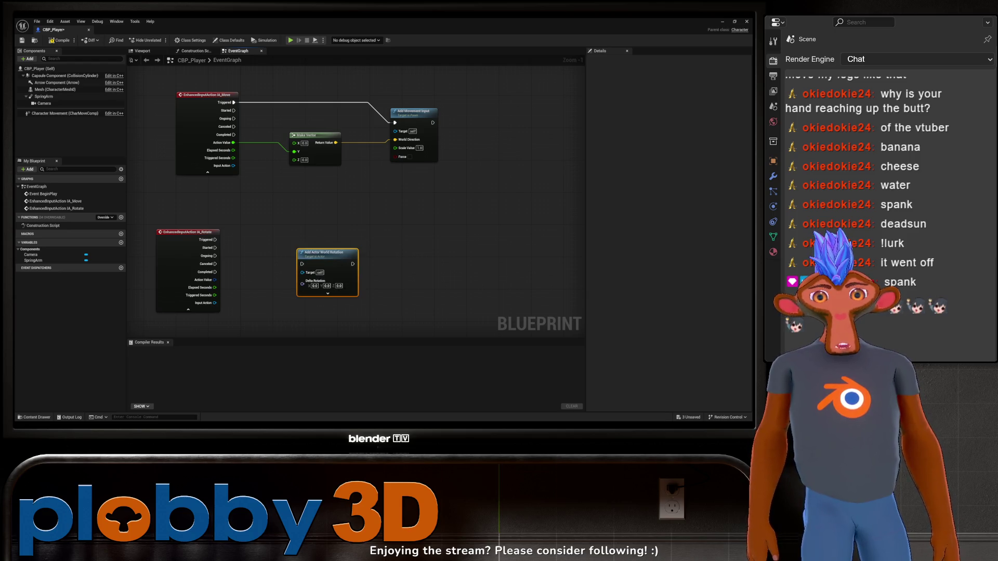
mouse_move(317, 238)
left_mouse_down()
mouse_move(299, 217)
mouse_move(424, 242)
mouse_move(274, 225)
left_mouse_up()
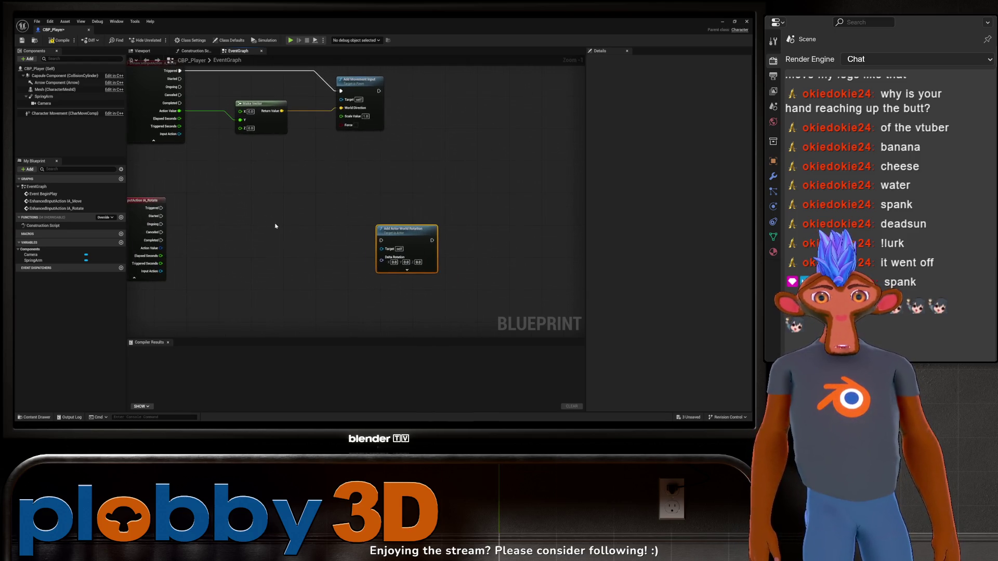
left_click(316, 256)
left_click_drag(316, 256, 349, 247)
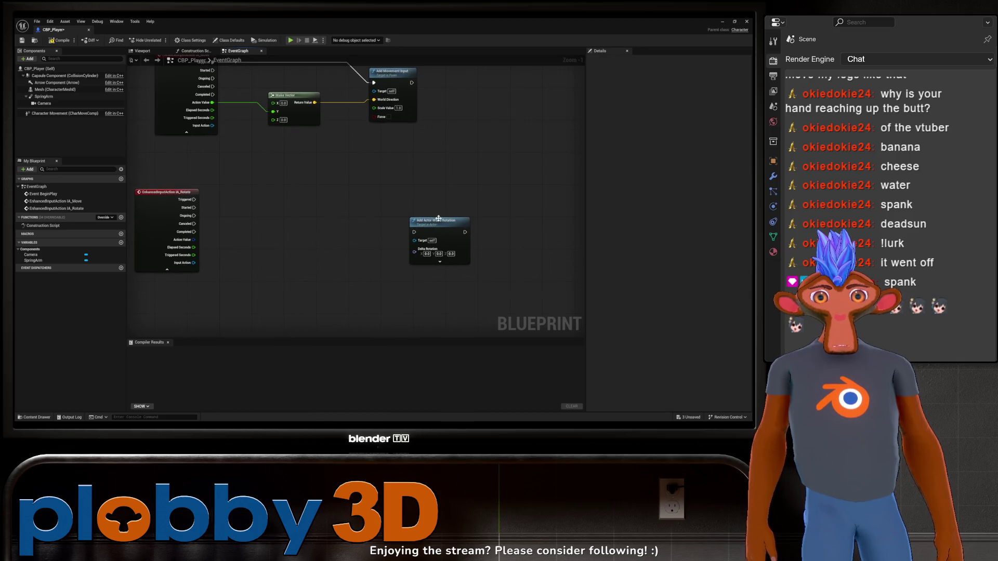
mouse_move(437, 222)
left_mouse_down()
mouse_move(404, 213)
mouse_move(364, 249)
mouse_move(268, 232)
left_mouse_up()
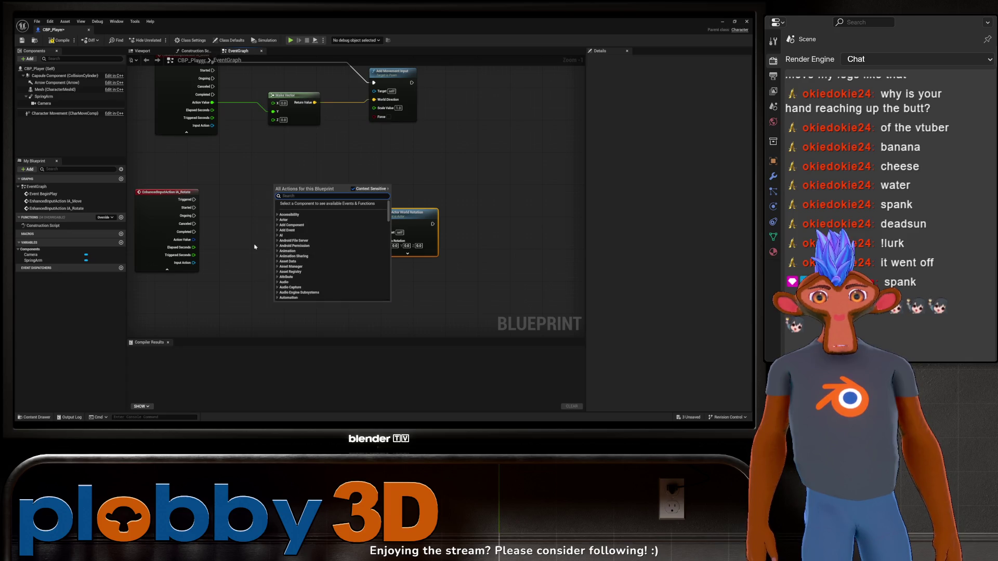
left_click(277, 253)
Step: Add a Make Vector node near IA_Rotate, leaving the Action Value unconnected for now
right_click(277, 254)
type("make vector")
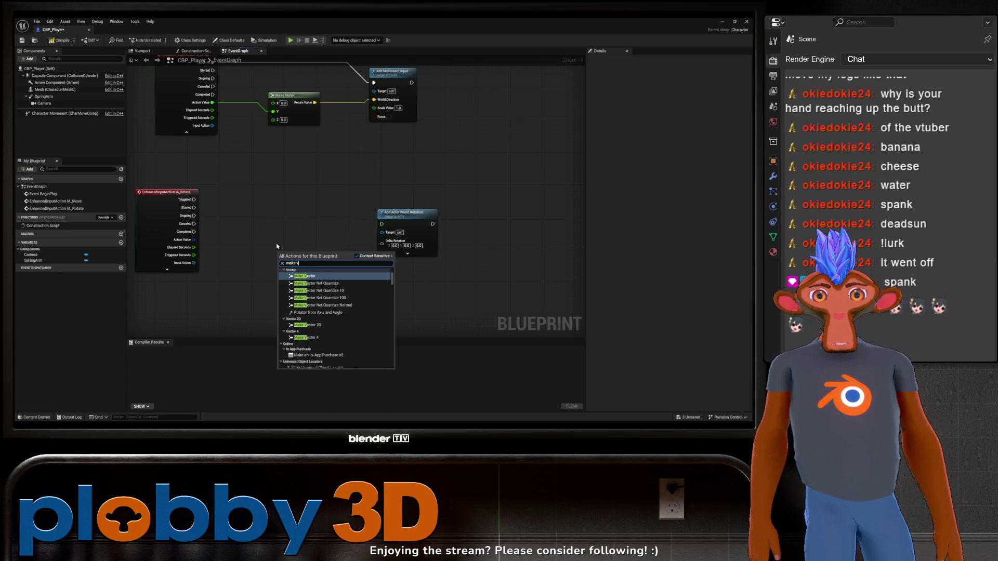
key("Return")
left_click_drag(297, 252, 299, 239)
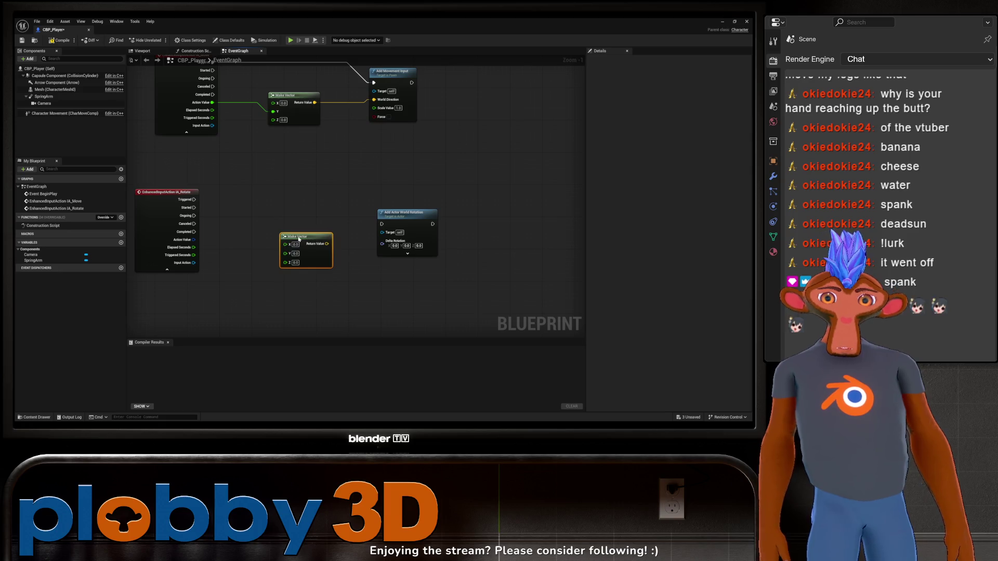
left_click_drag(175, 274, 201, 272)
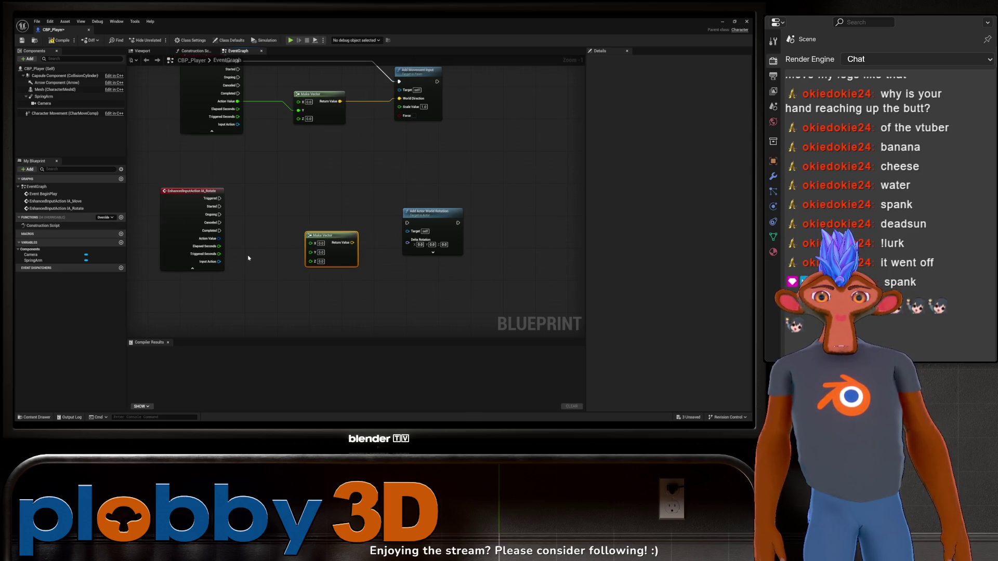
left_click_drag(220, 240, 219, 240)
left_click(320, 202)
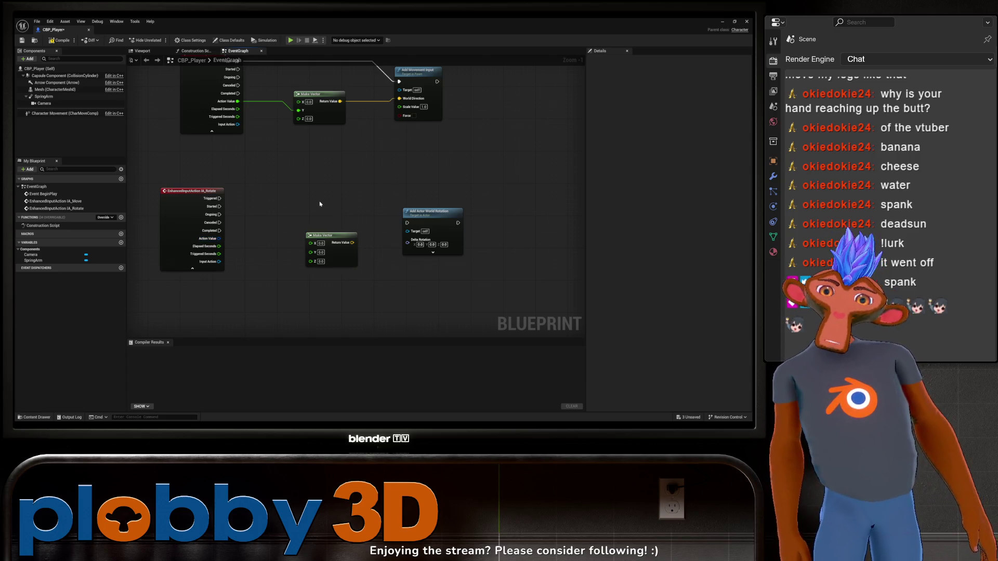
Step: Compile CBP_Player and dismiss an accidental launcher search popup
left_click(61, 40)
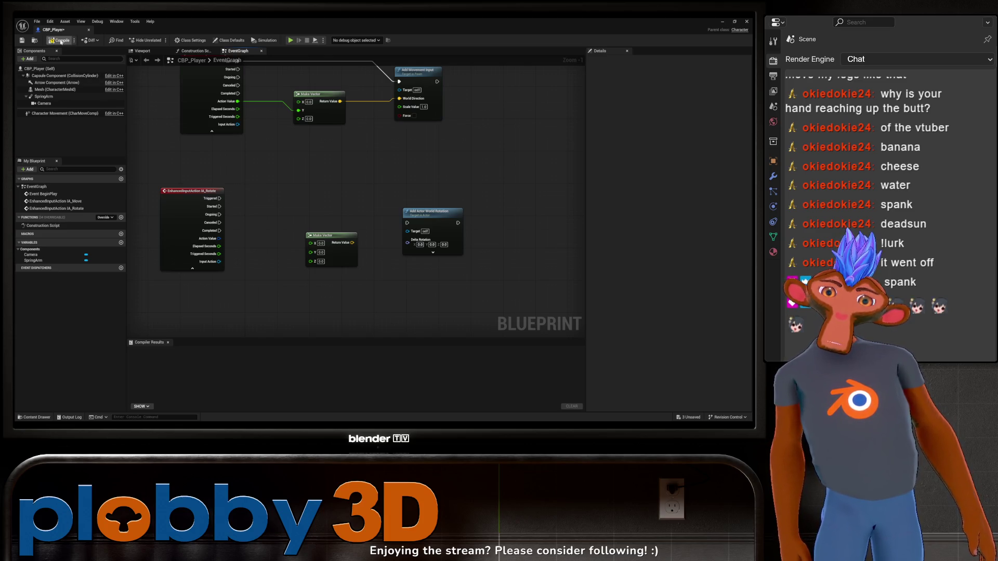
key("alt+space")
type("unity")
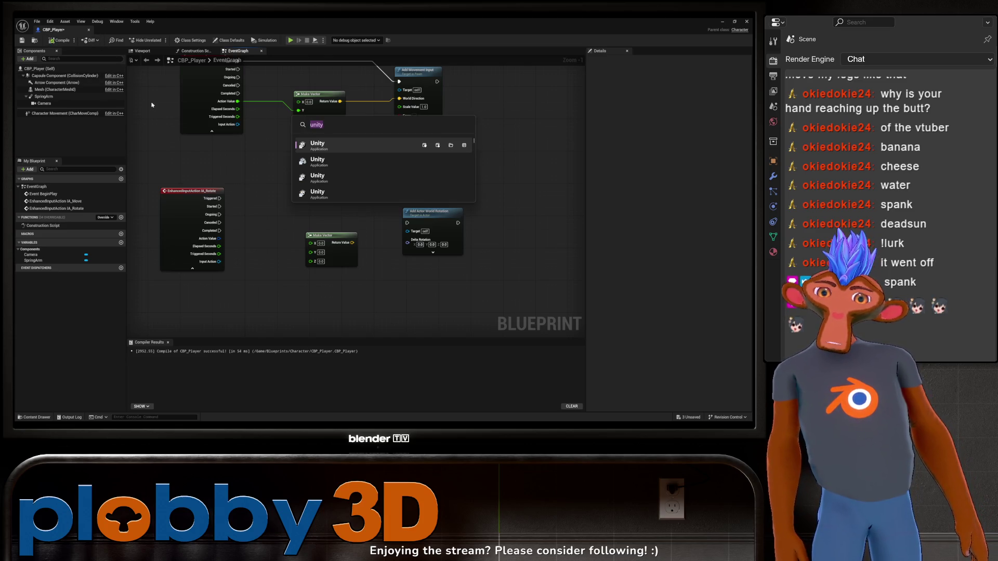
key("Escape")
Step: Set the IA_Rotate input action's Value Type to Axis1D (float) and close it
key("ctrl+space")
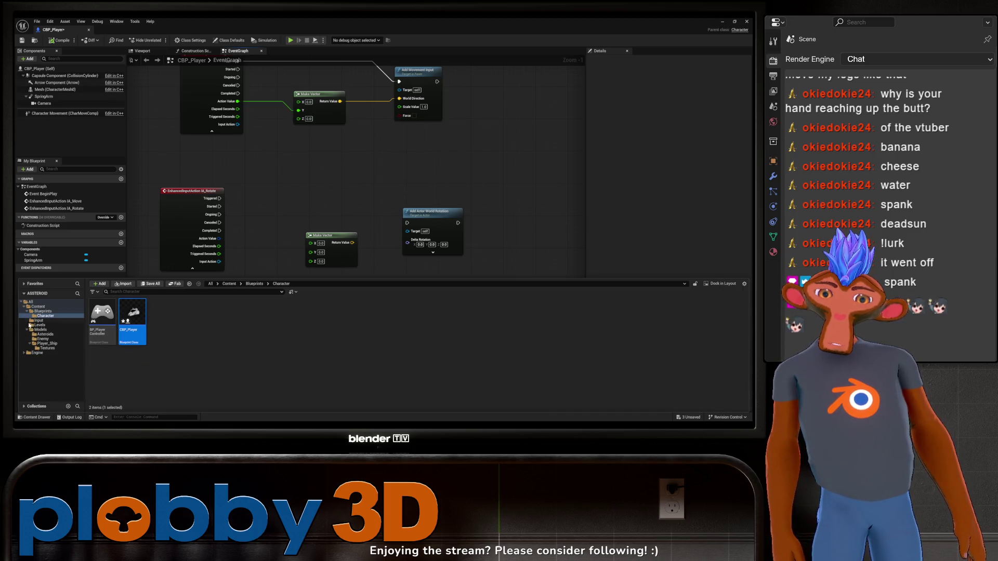
left_click(39, 320)
left_click(141, 319)
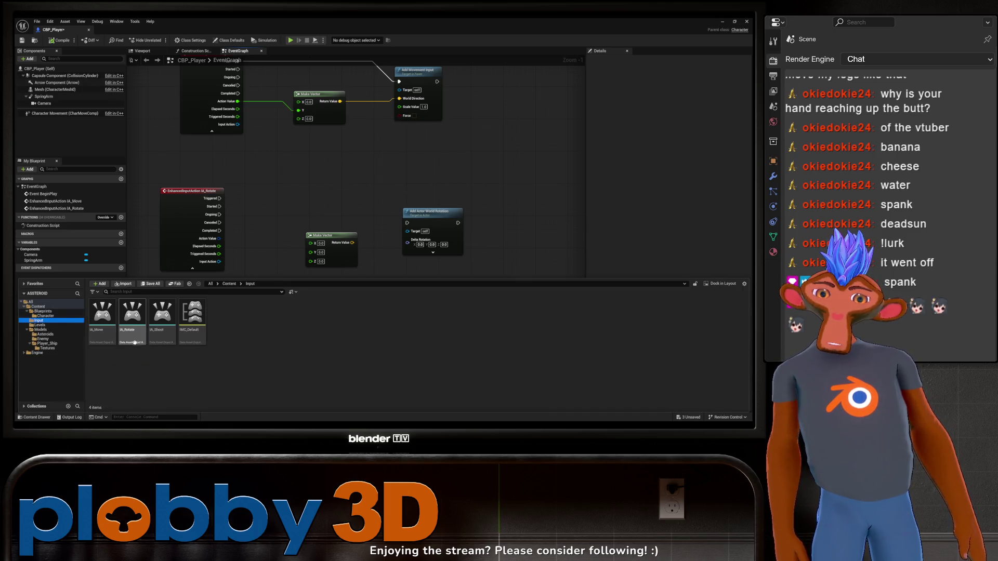
double_click(146, 321)
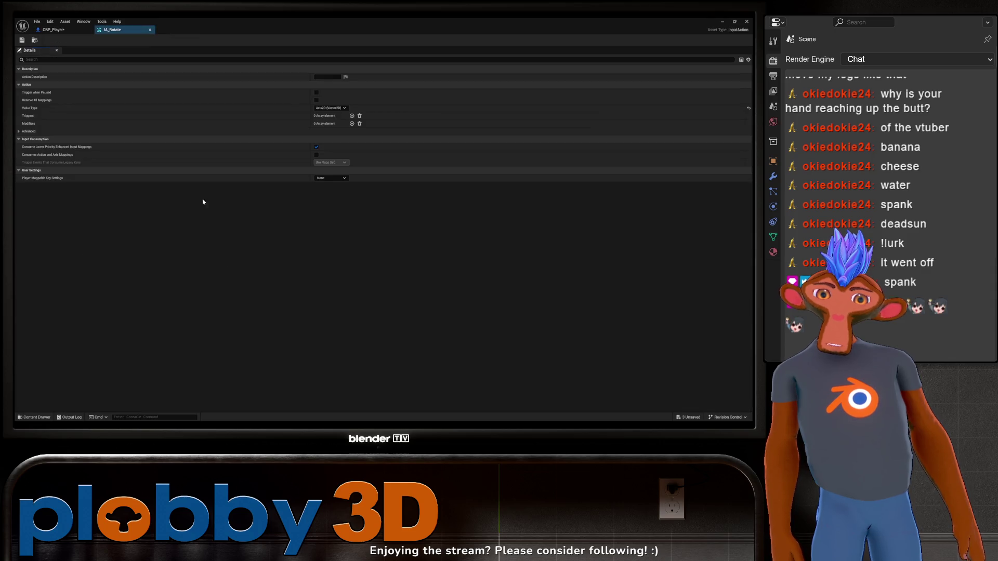
left_click(331, 108)
left_click(326, 119)
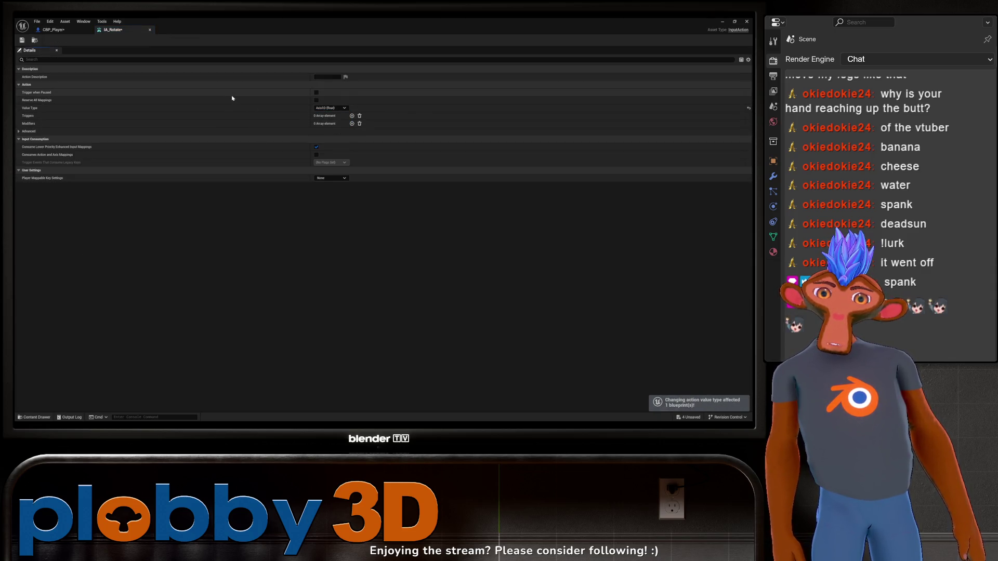
left_click(150, 30)
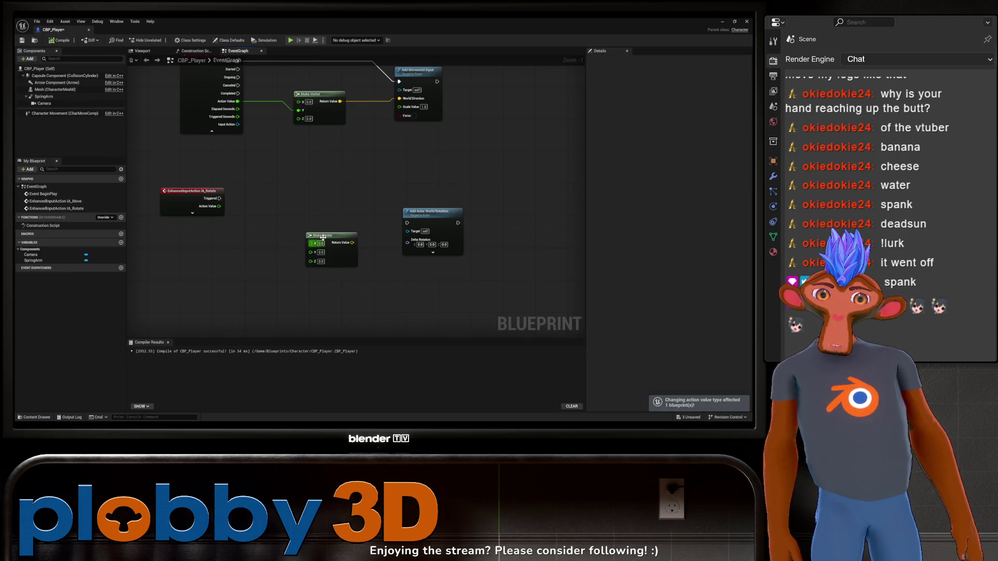
Step: Wire IA_Rotate's Action Value to Make Vector Z and Triggered to Add Actor World Rotation, deleting Rotation From X Vector
left_click_drag(328, 234, 290, 205)
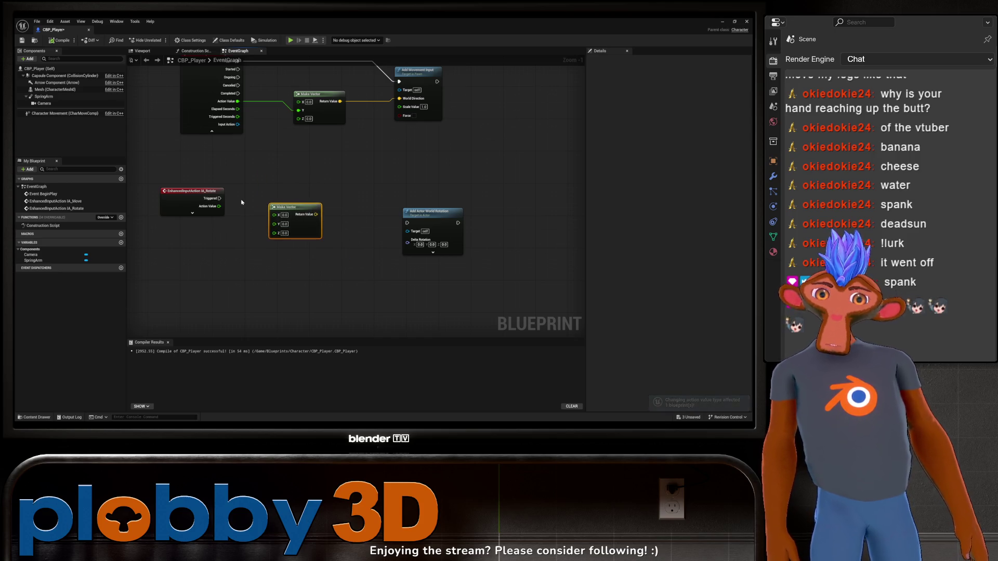
mouse_move(220, 206)
left_mouse_down()
mouse_move(296, 229)
mouse_move(281, 239)
mouse_move(332, 228)
mouse_move(382, 257)
mouse_move(408, 242)
left_mouse_up()
left_click(263, 258)
left_click_drag(358, 207, 363, 244)
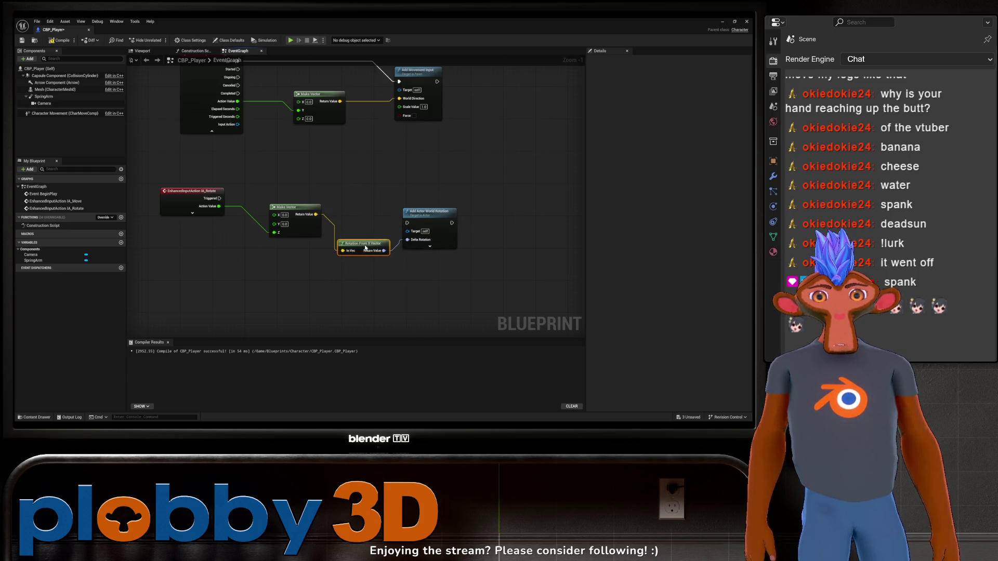
left_click_drag(220, 198, 407, 222)
left_click(379, 217)
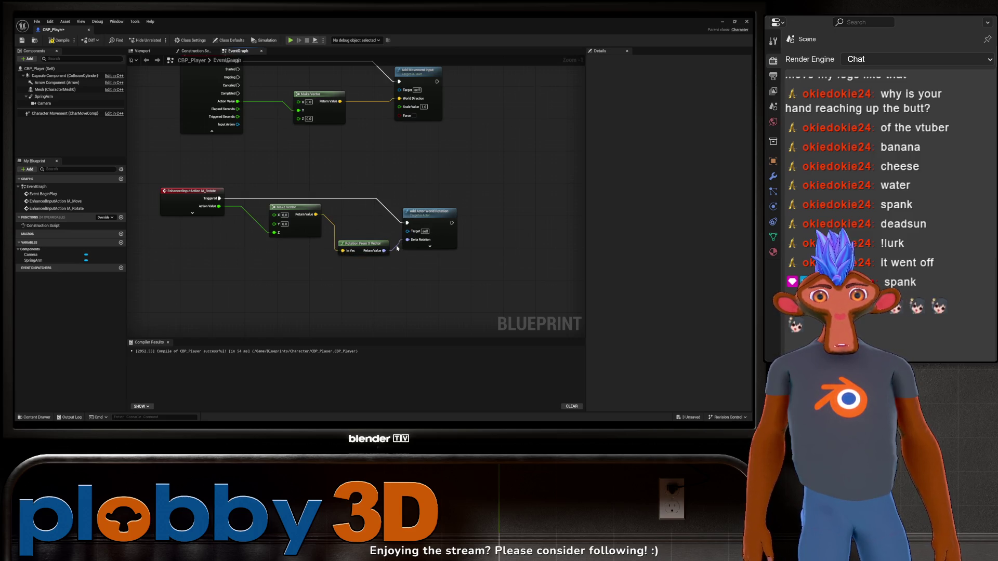
left_click(373, 243)
key("Delete")
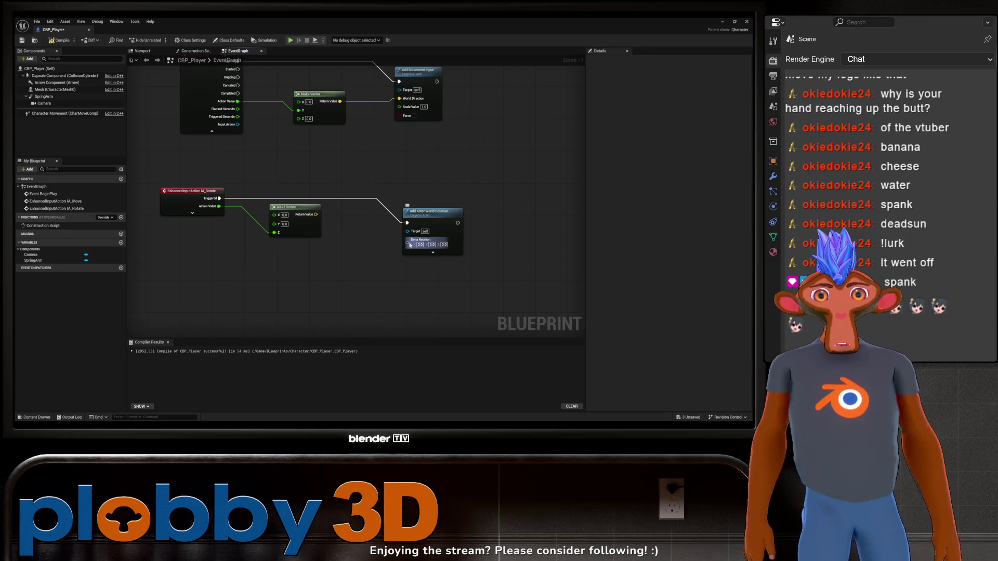
Step: Reconnect Make Vector to Delta Rotation through a new Rotation From X Vector node, then compile and close CBP_Player
left_click_drag(408, 244, 383, 259)
type("brea")
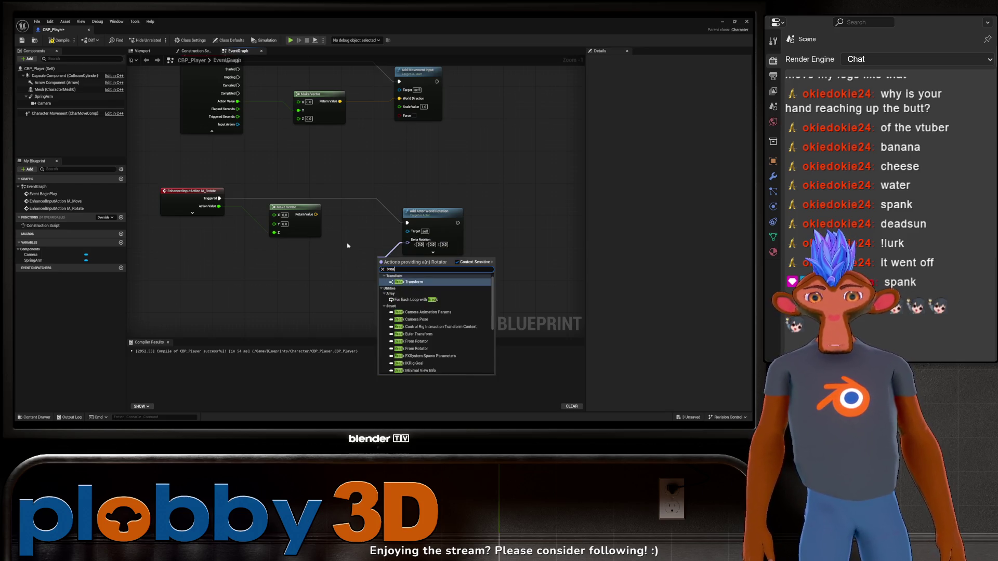
type("k")
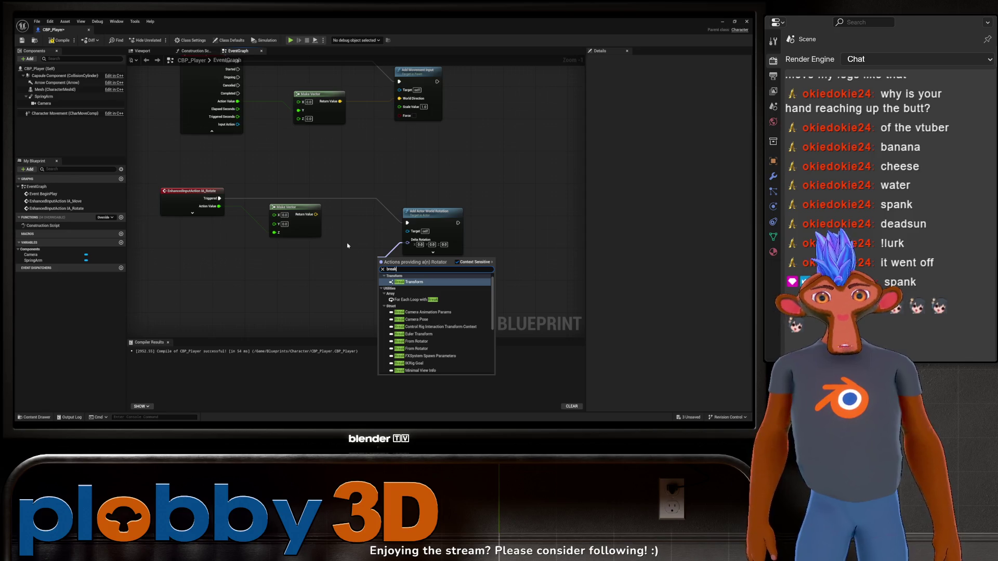
right_click(348, 246)
key("Escape")
mouse_move(315, 214)
left_mouse_down()
mouse_move(374, 262)
mouse_move(407, 242)
left_mouse_up()
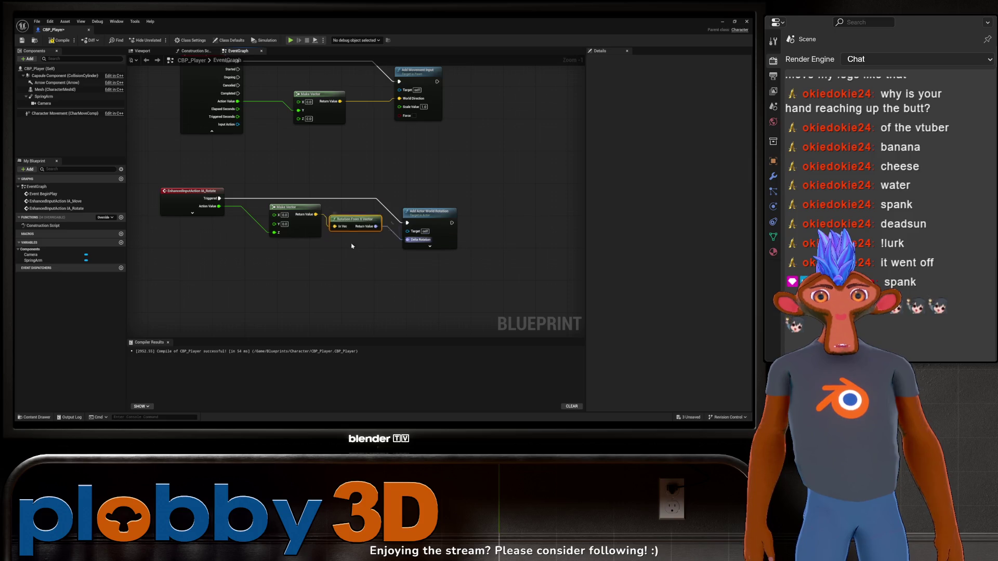
left_click_drag(355, 220, 362, 241)
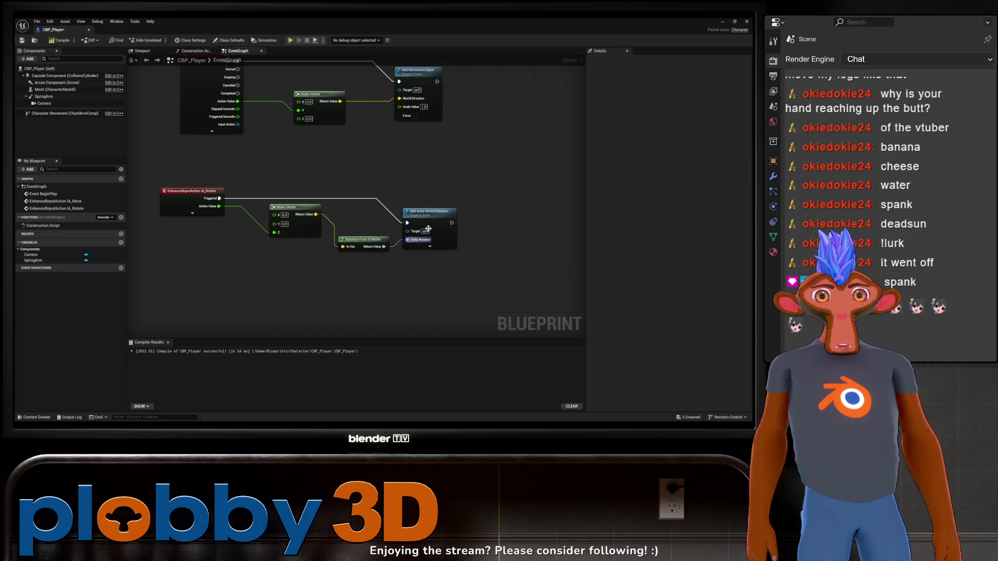
left_click(62, 40)
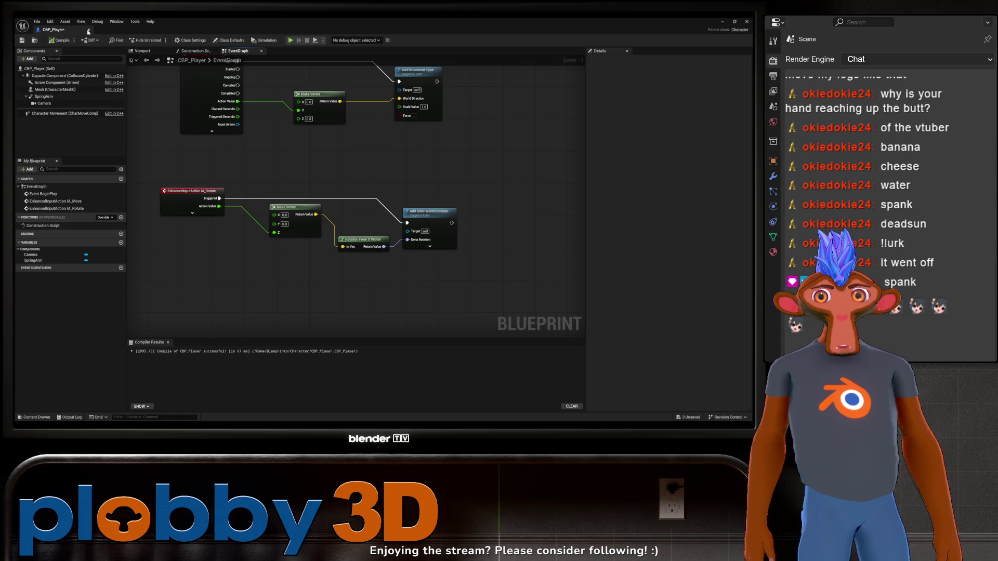
left_click(88, 31)
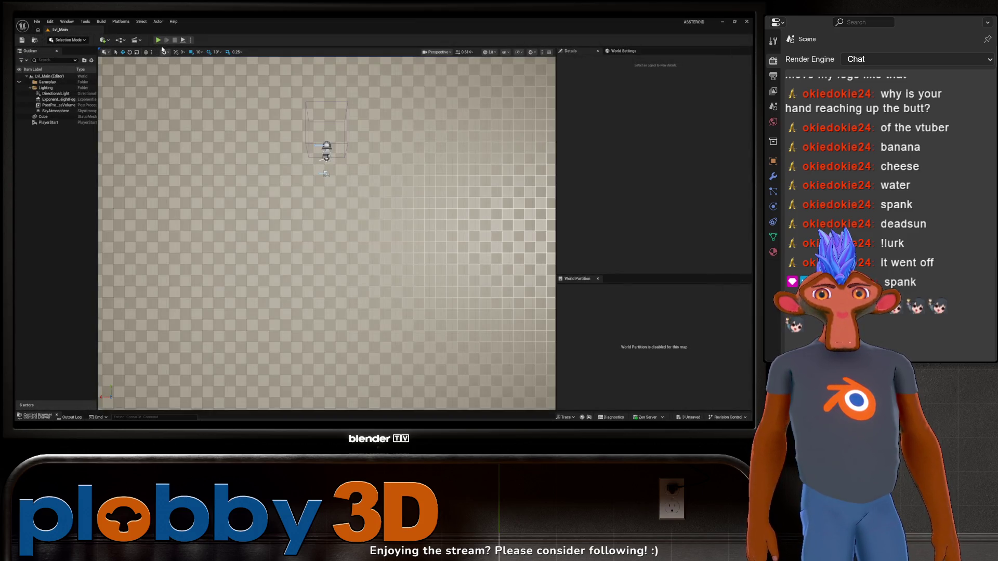
Step: Play-test the ship's rotation in Lvl_Main, then open the Blueprints/Character folder in the Content Drawer
left_click(158, 40)
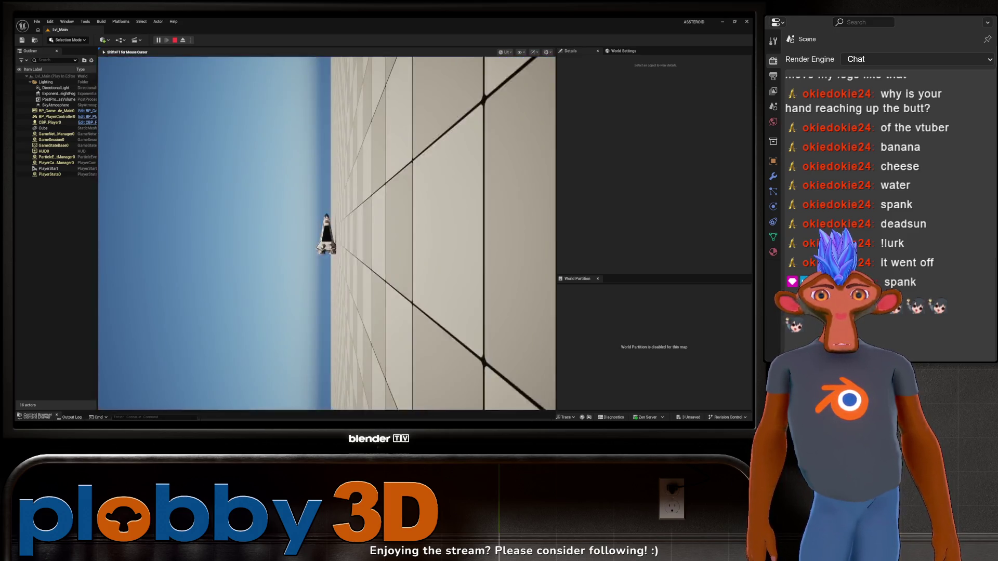
key("Escape")
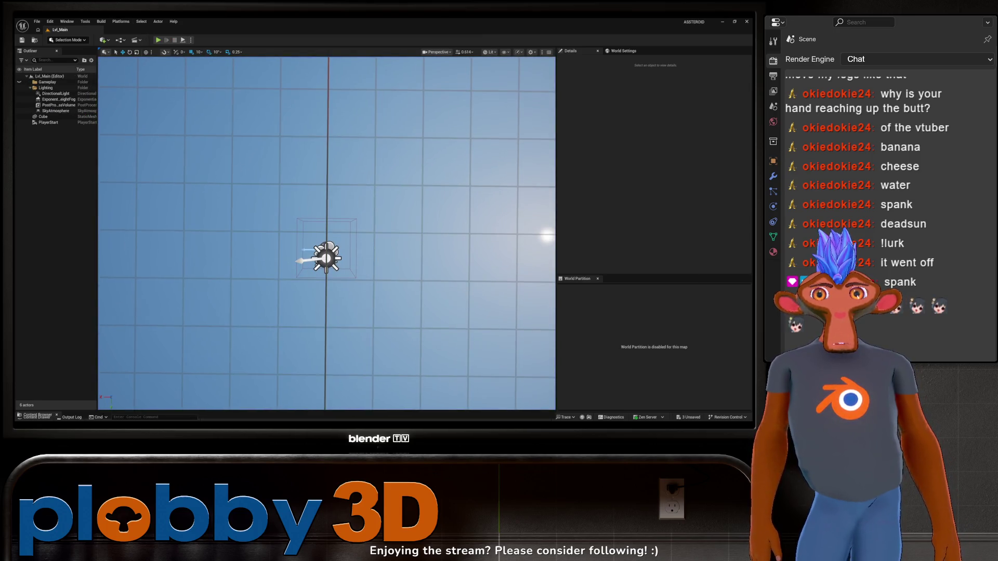
key("ctrl+space")
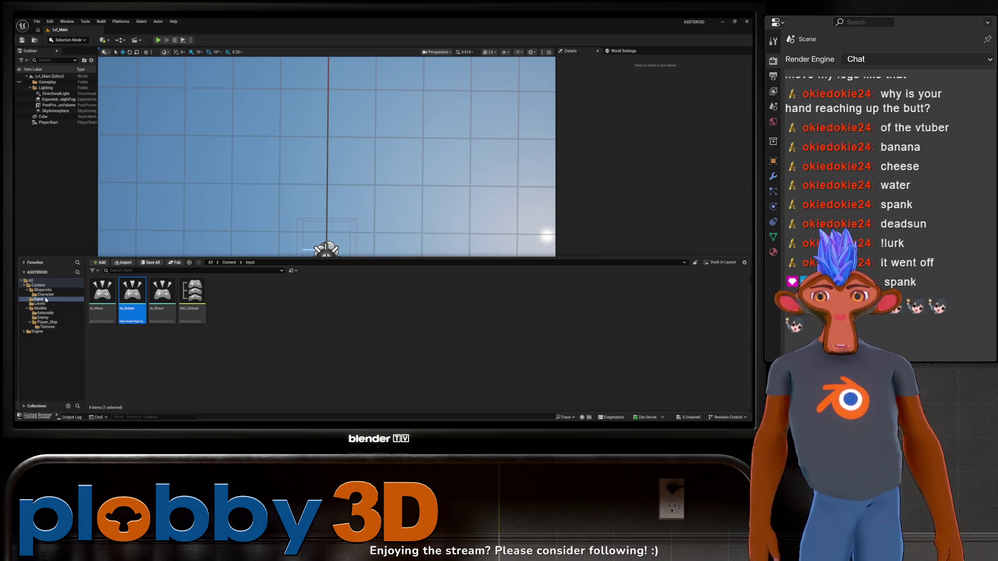
left_click(45, 294)
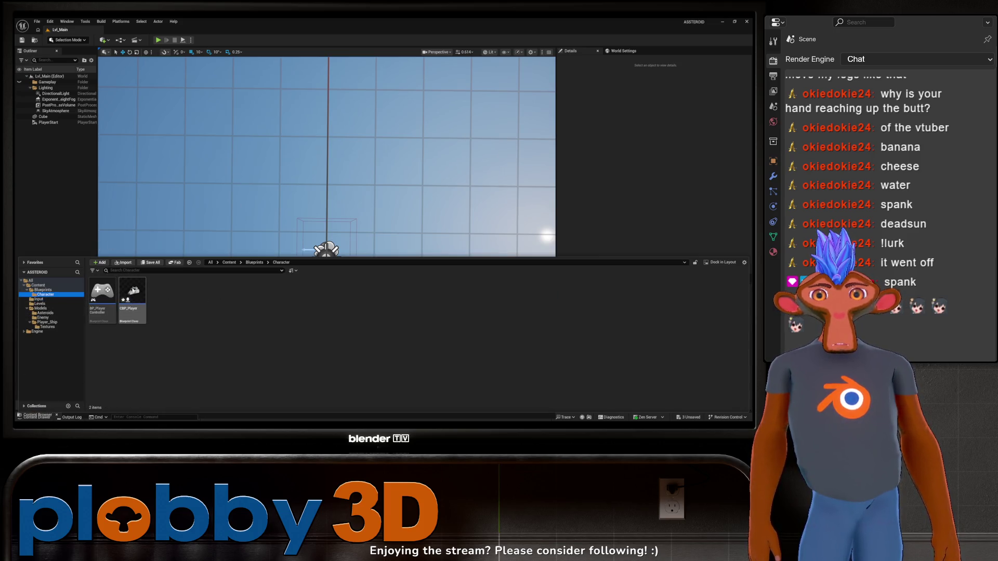
mouse_move(138, 300)
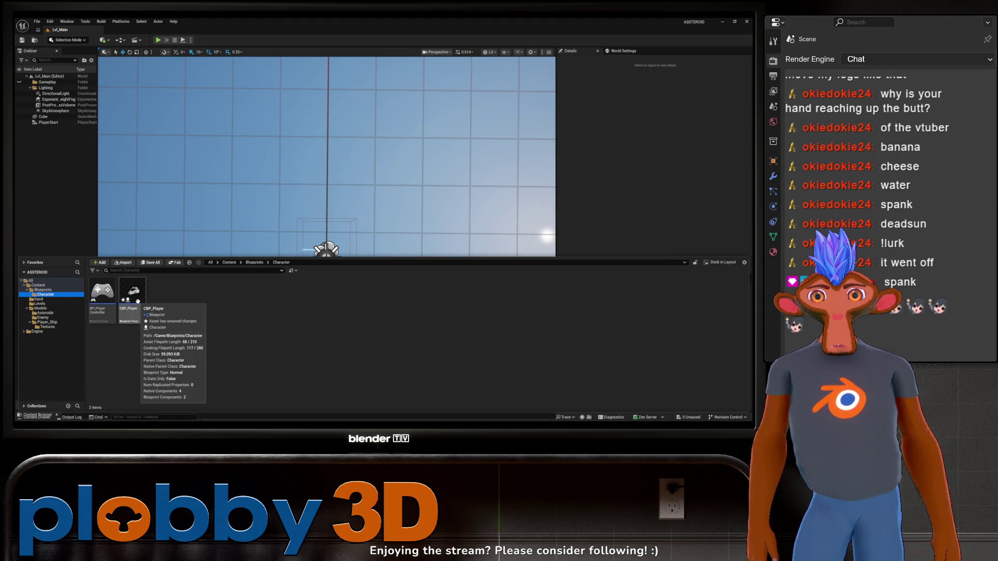
Step: Reopen CBP_Player, show Add Actor World Rotation's advanced pins, and reposition it and the Make Vector node
double_click(137, 300)
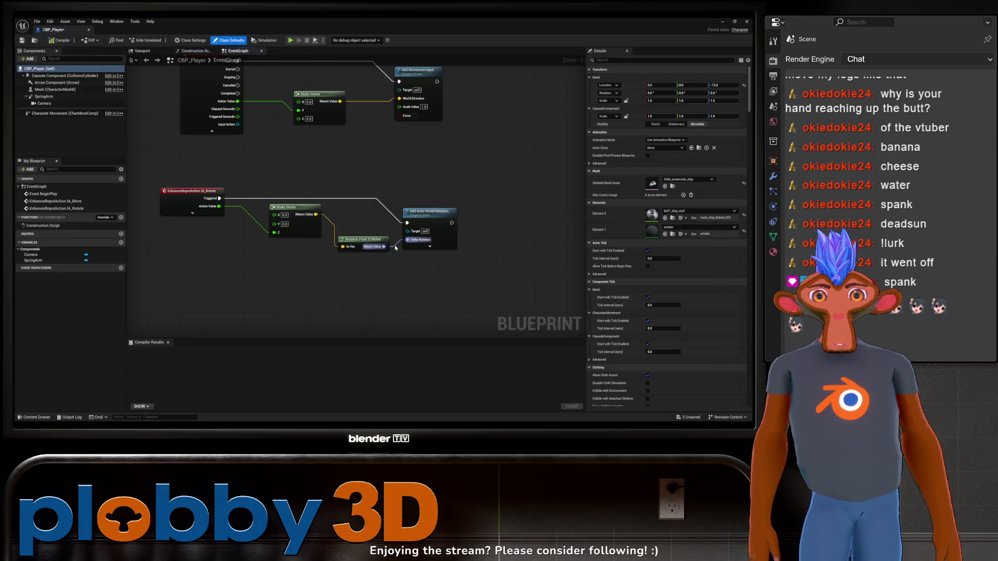
right_click(389, 257)
left_click(441, 247)
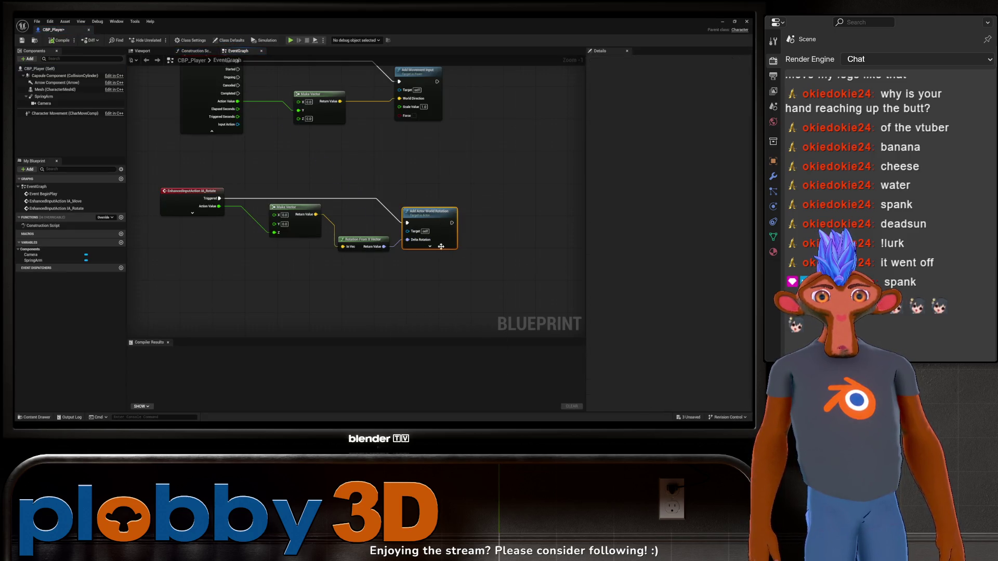
left_click(439, 247)
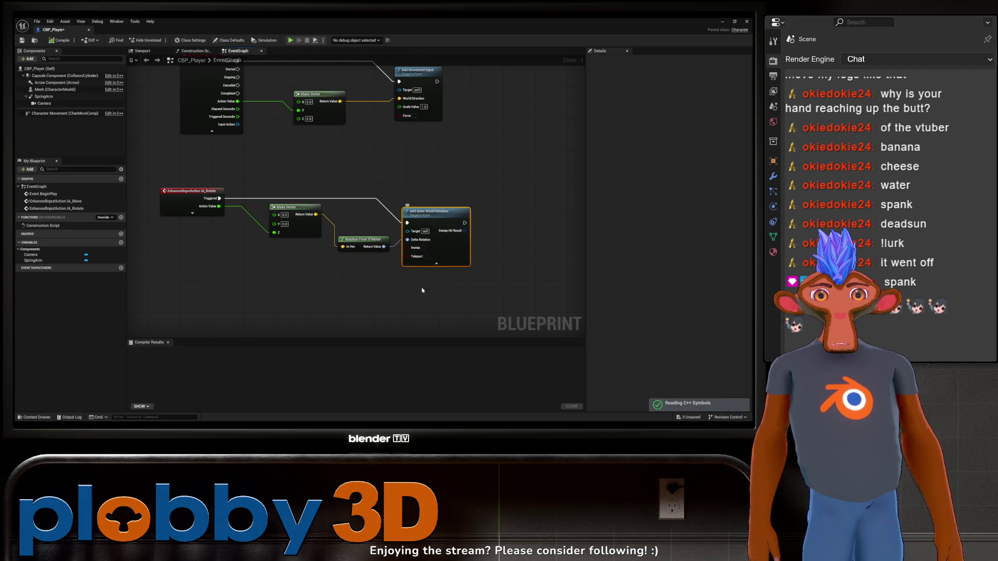
left_click_drag(422, 290, 388, 288)
left_click_drag(399, 207, 464, 207)
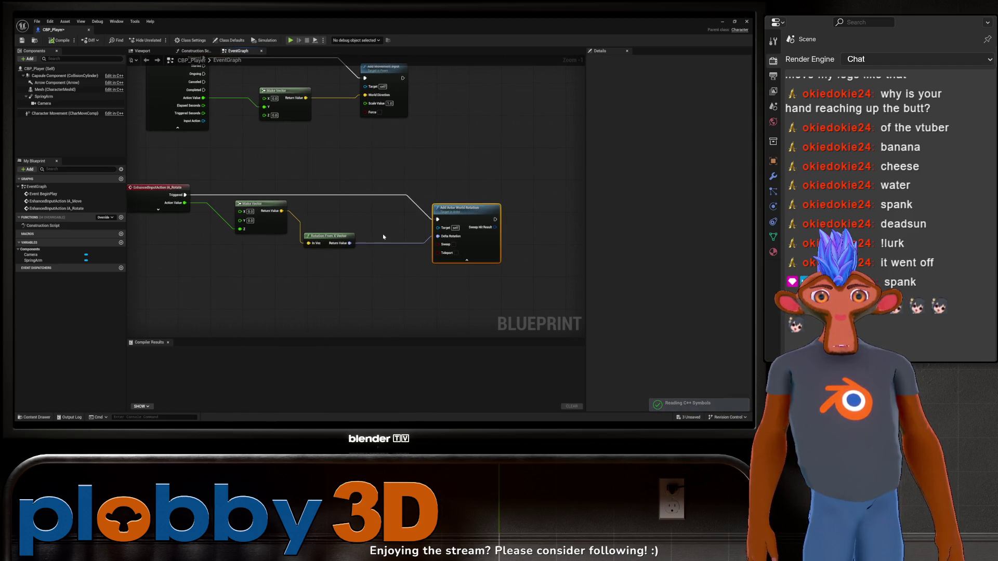
scroll(380, 224, "up", 1)
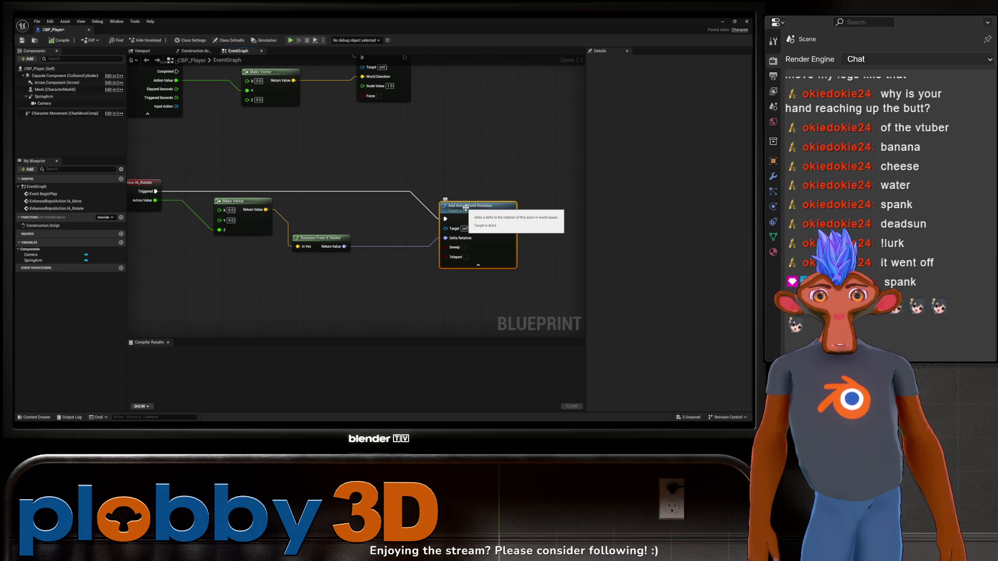
left_click_drag(465, 207, 452, 198)
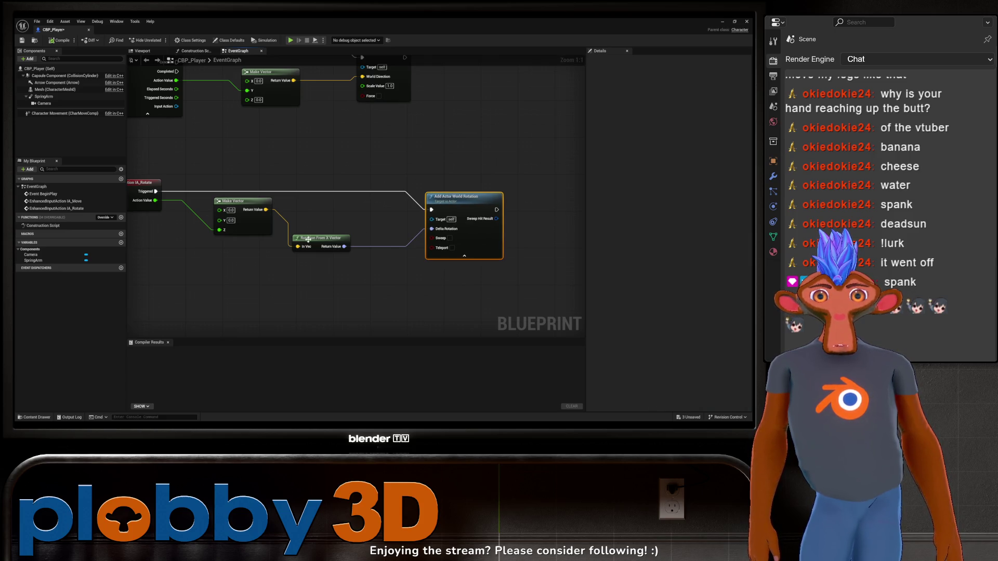
mouse_move(224, 232)
left_mouse_down()
mouse_move(182, 222)
mouse_move(235, 234)
mouse_move(221, 236)
mouse_move(227, 229)
left_mouse_up()
Step: Compile CBP_Player, then run a Lvl_Main play test and stop it
left_click(60, 40)
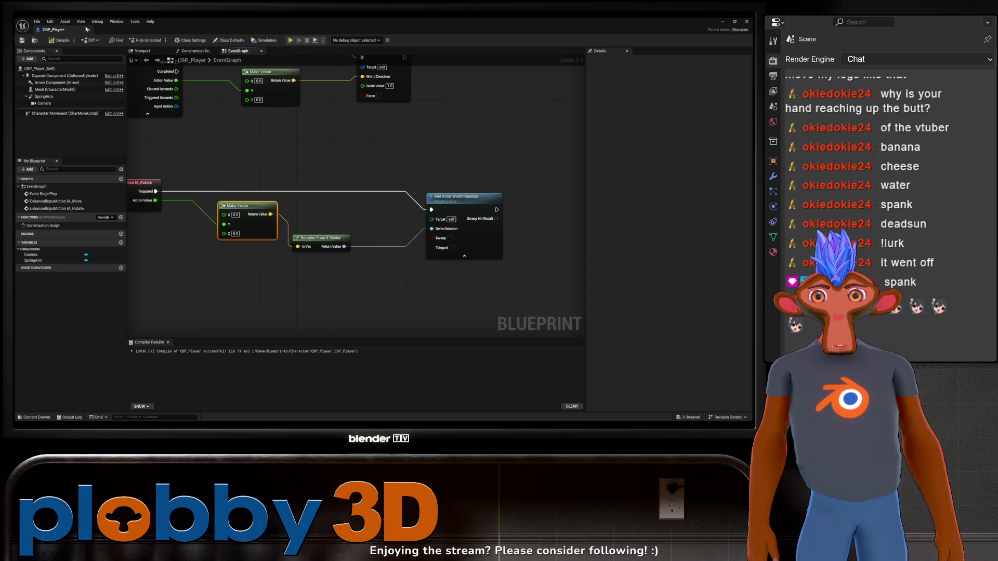
key("alt+Tab")
key("alt+p")
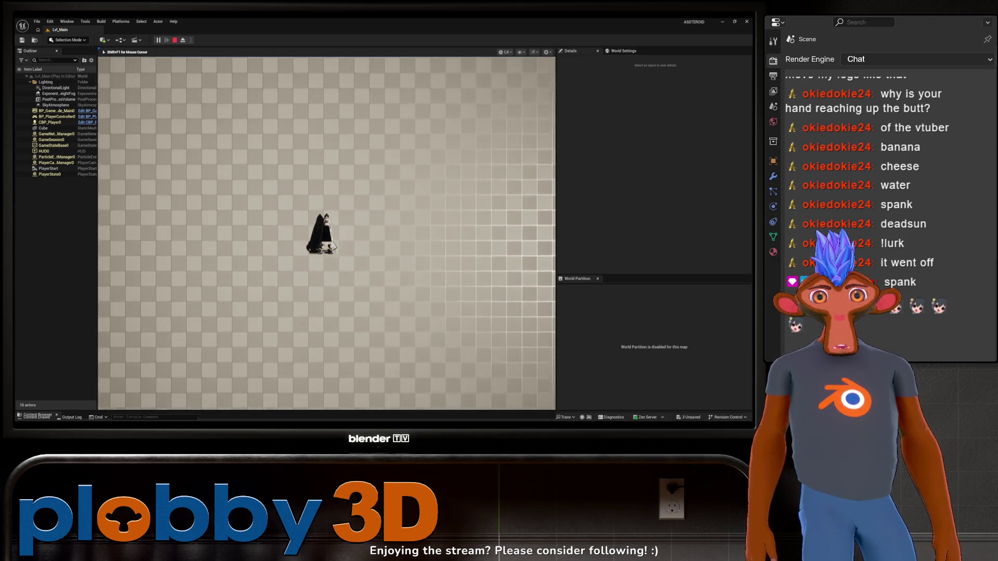
key("Escape")
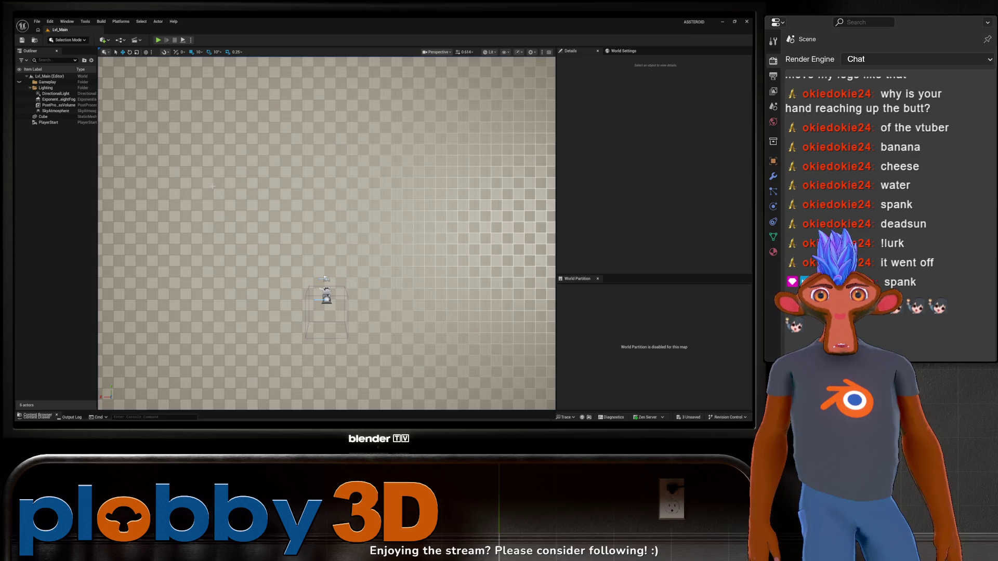
Step: Play Lvl_Main again flying the ship forward, stop, and show the Character folder's assets
left_click(158, 41)
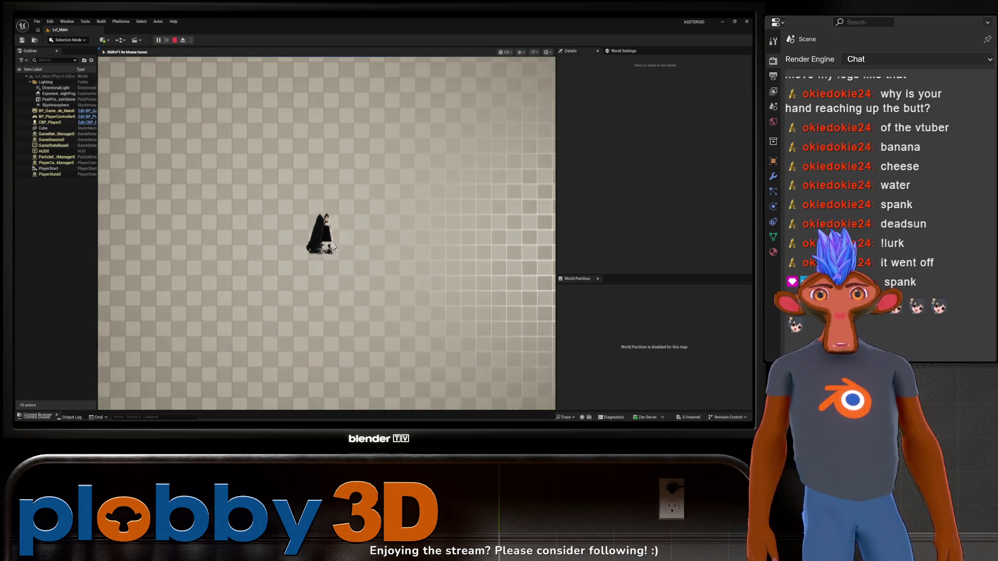
key("w")
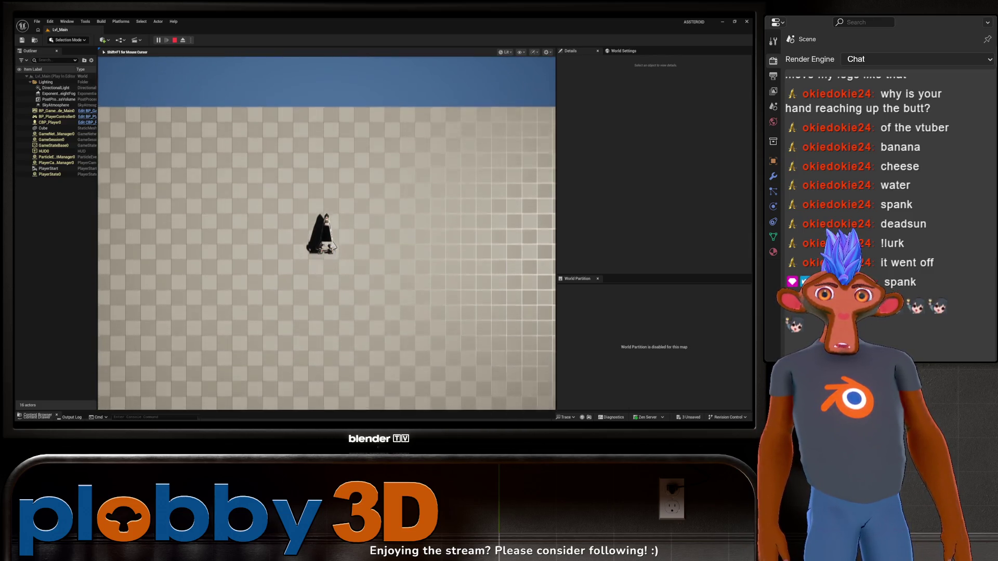
key("Escape")
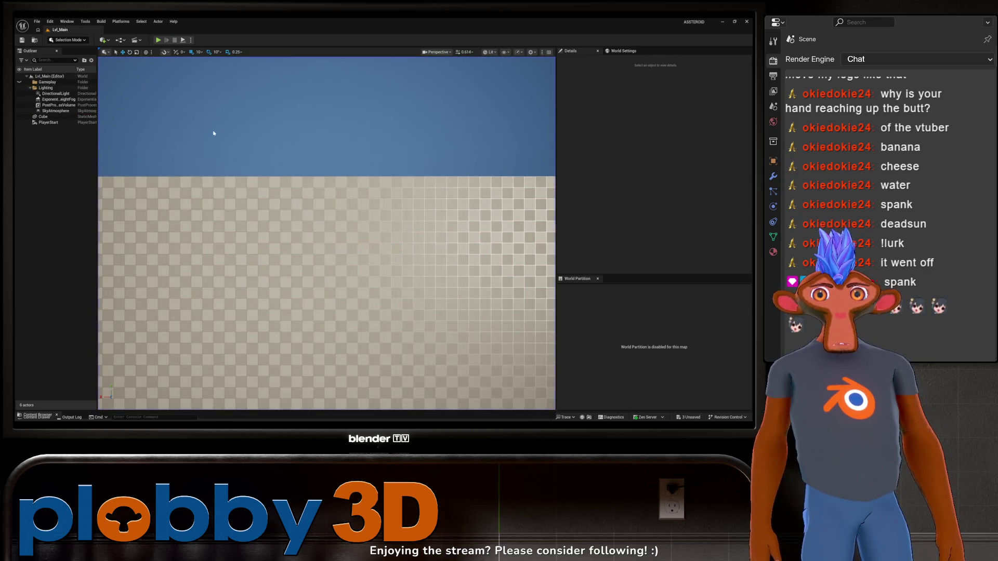
key("ctrl+space")
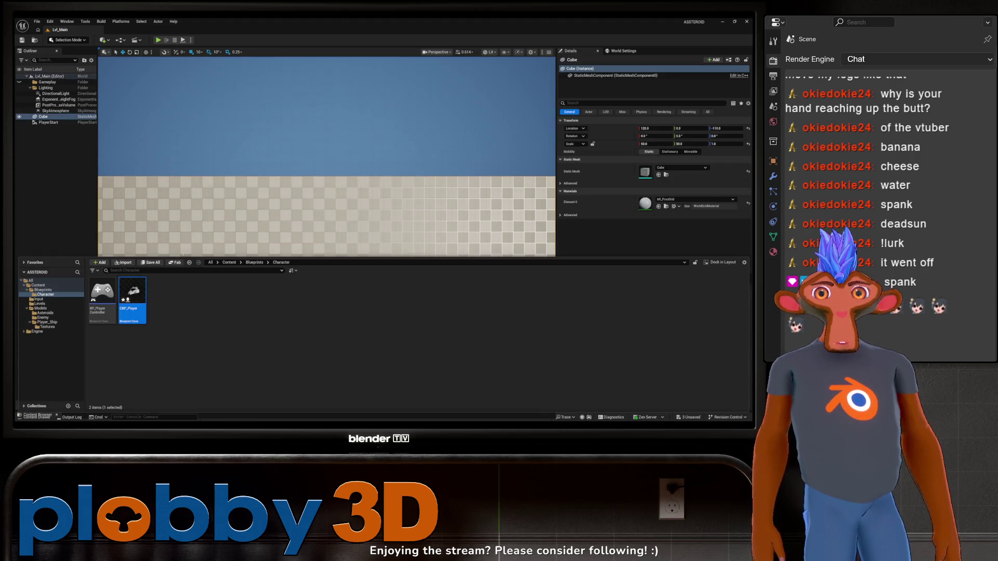
Step: Open CBP_Player and start a connection from IA_Rotate's Action Value, then cancel it
double_click(132, 296)
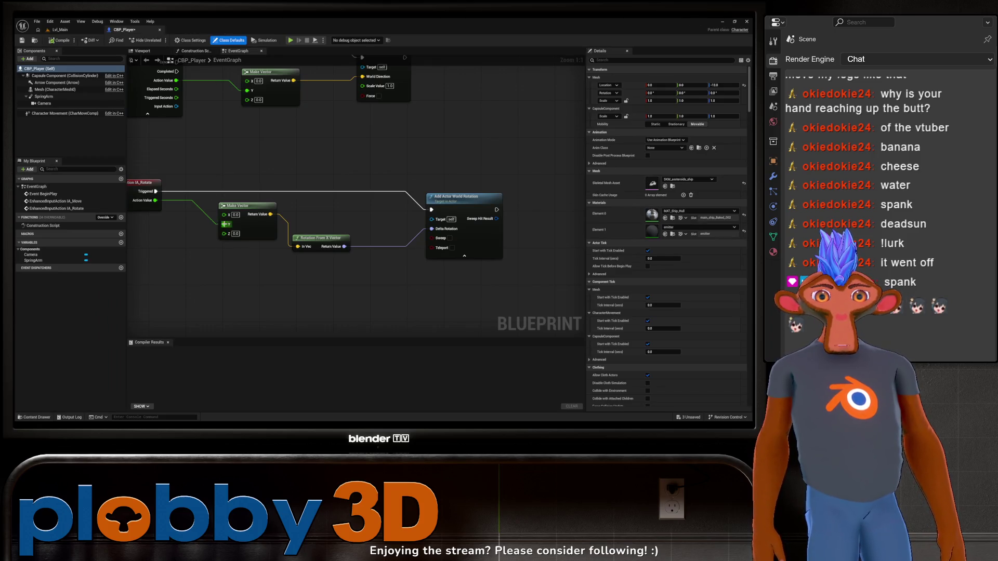
mouse_move(155, 200)
left_mouse_down()
mouse_move(228, 224)
mouse_move(205, 233)
left_mouse_up()
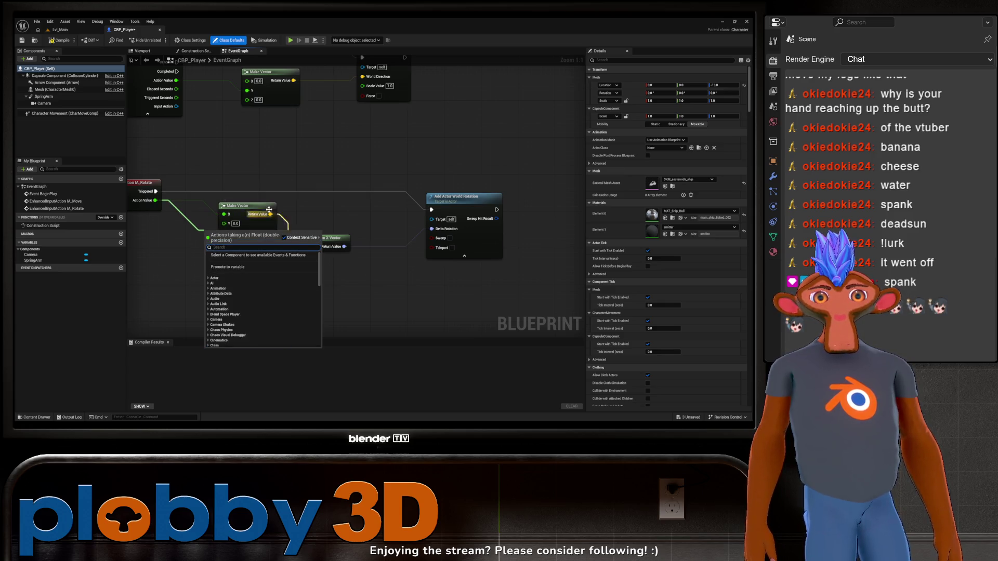
key("Escape")
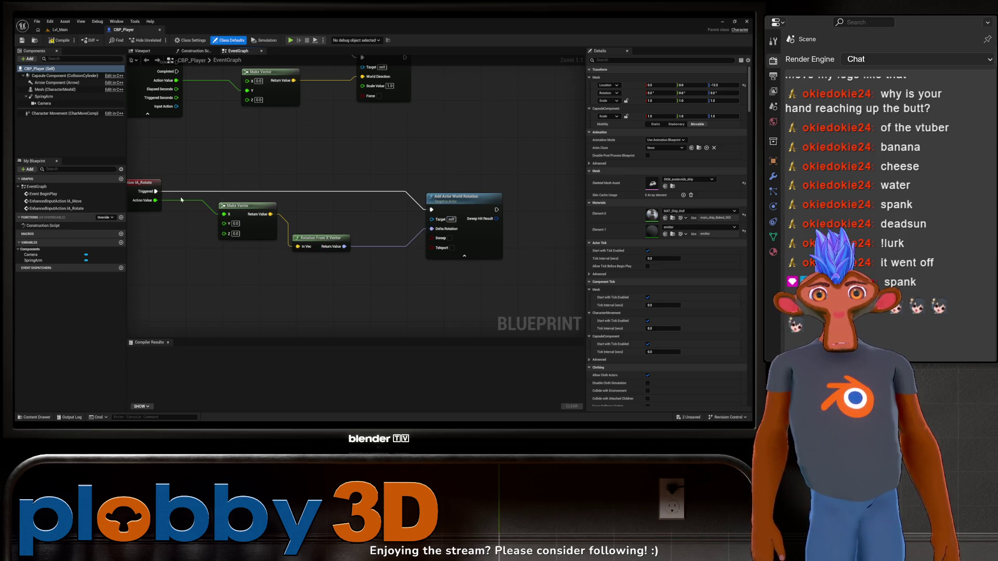
Step: Run a Lvl_Main play test and stop it
left_click(61, 30)
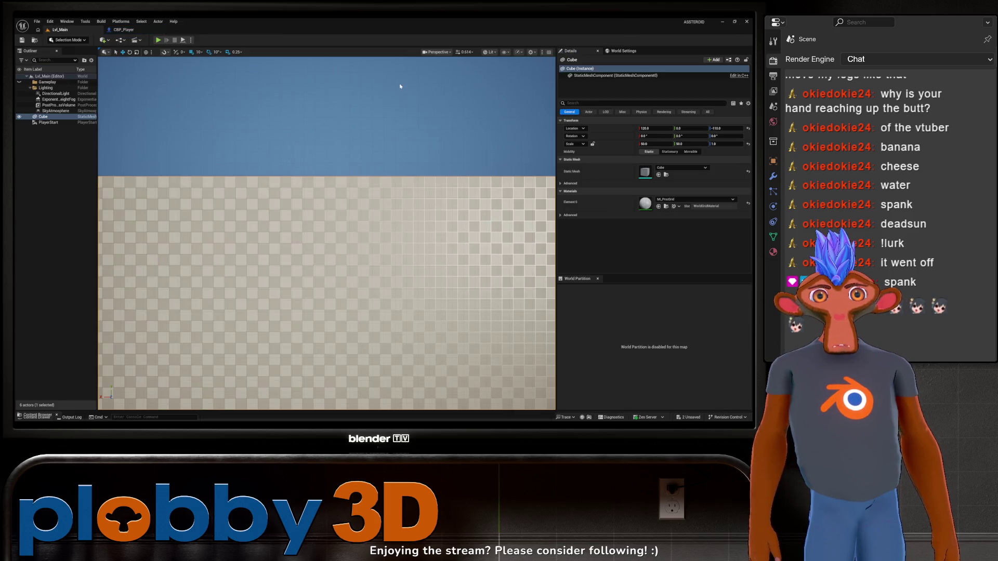
left_click(158, 40)
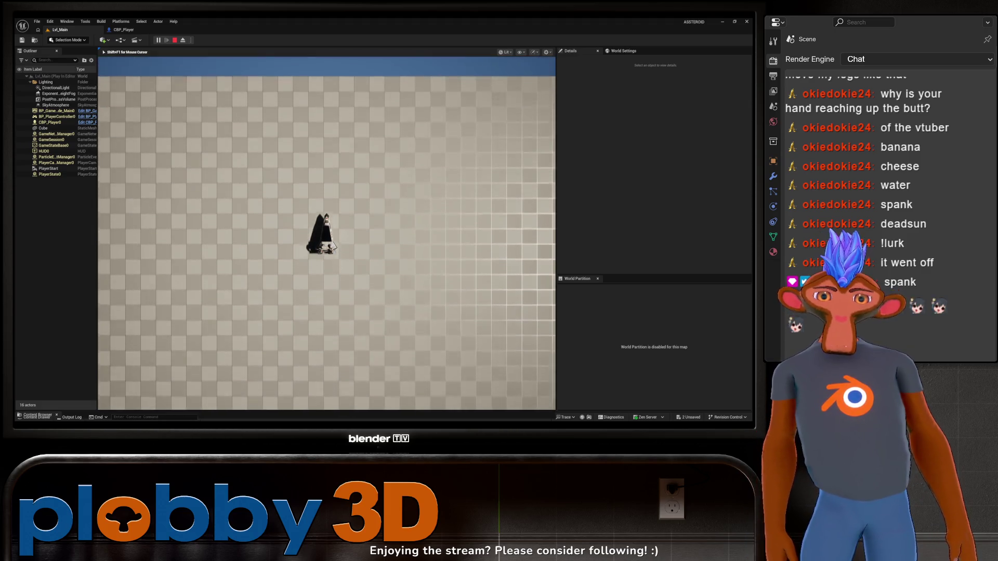
key("Escape")
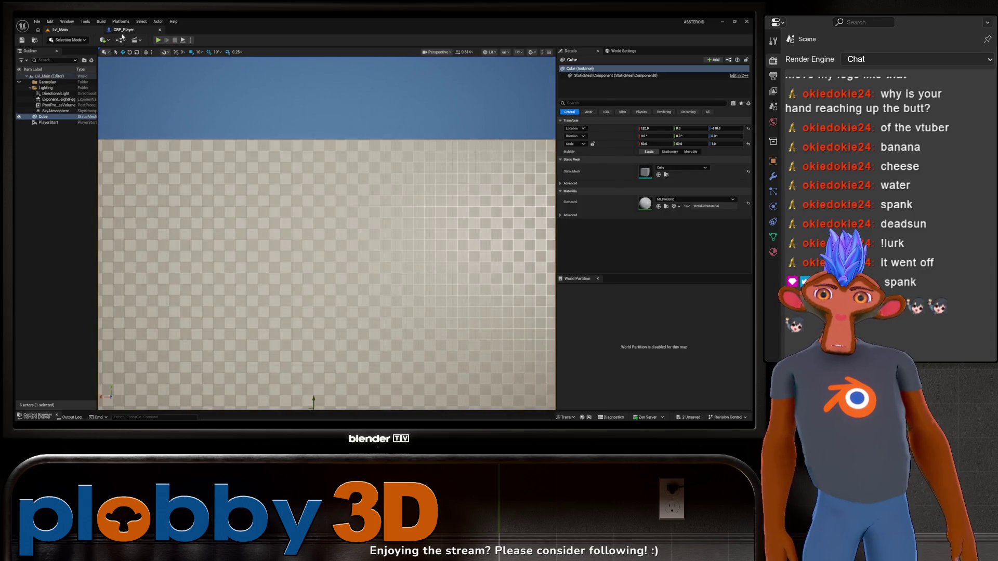
Step: In CBP_Player, delete Rotation From X Vector and split Delta Rotation into X, Y, Z pins
left_click(123, 30)
left_click(332, 243)
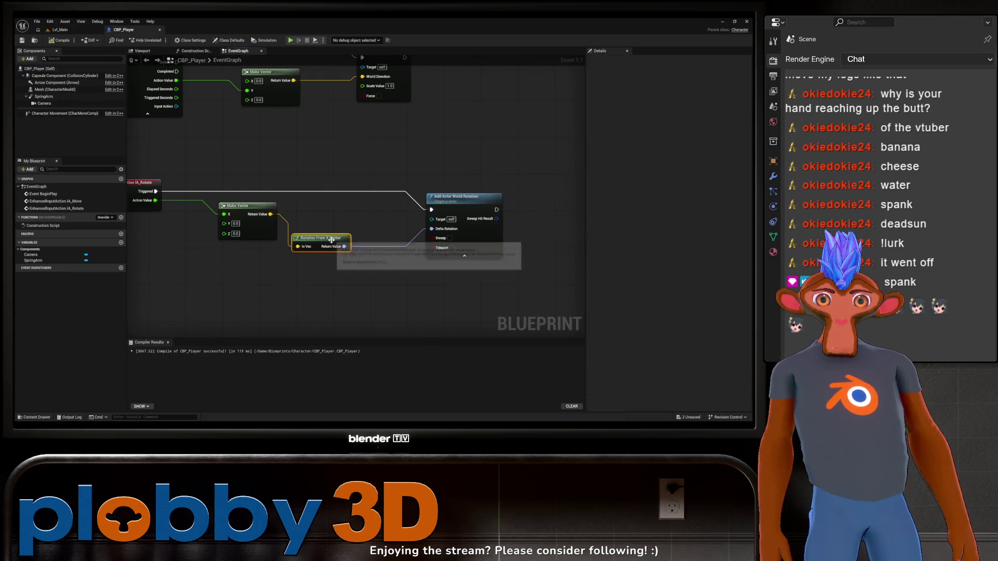
key("Delete")
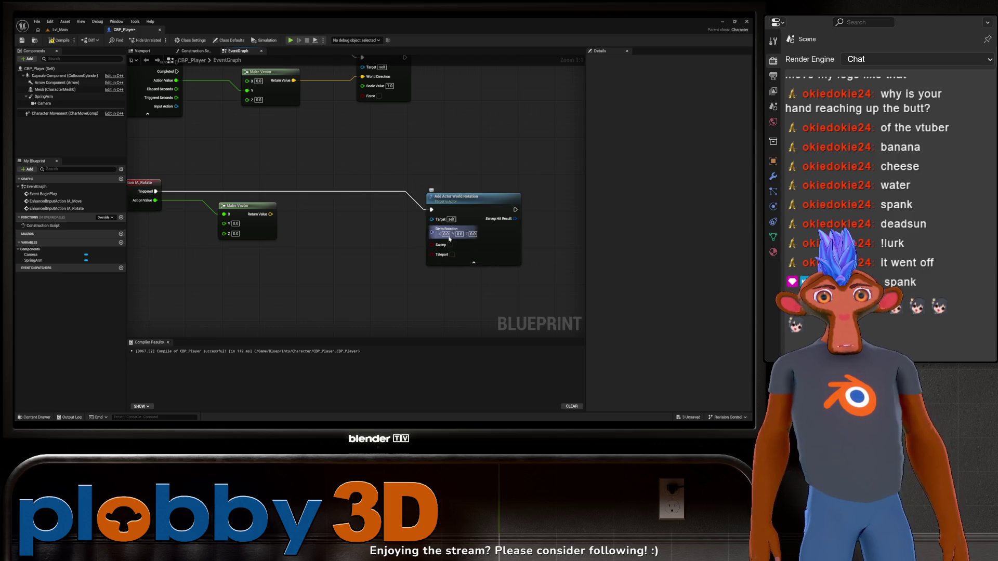
right_click(443, 233)
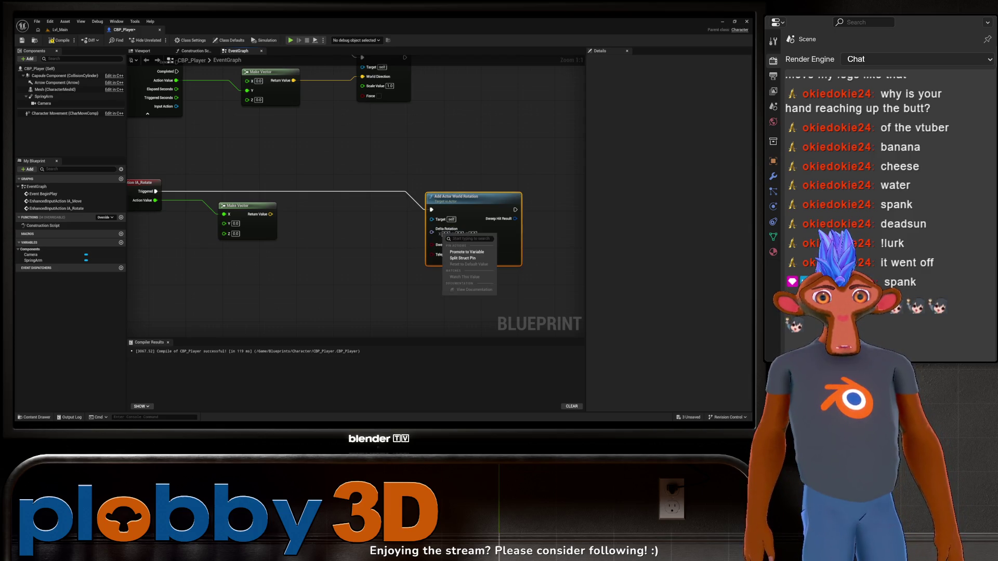
left_click(452, 259)
left_click(290, 239)
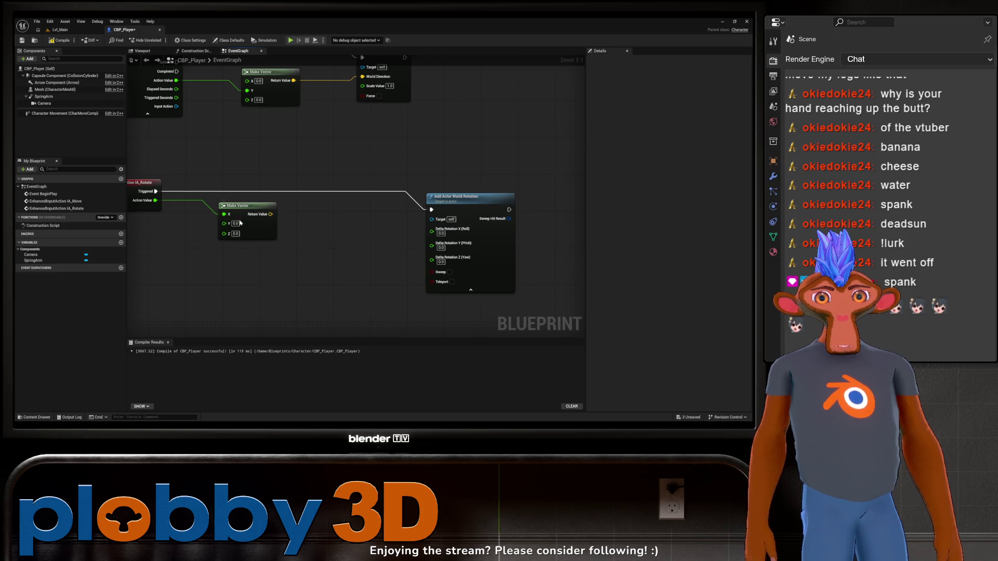
Step: Delete the lower Make Vector, wire Action Value into Delta Rotation Z (Yaw), and compile
left_click_drag(236, 218, 263, 218)
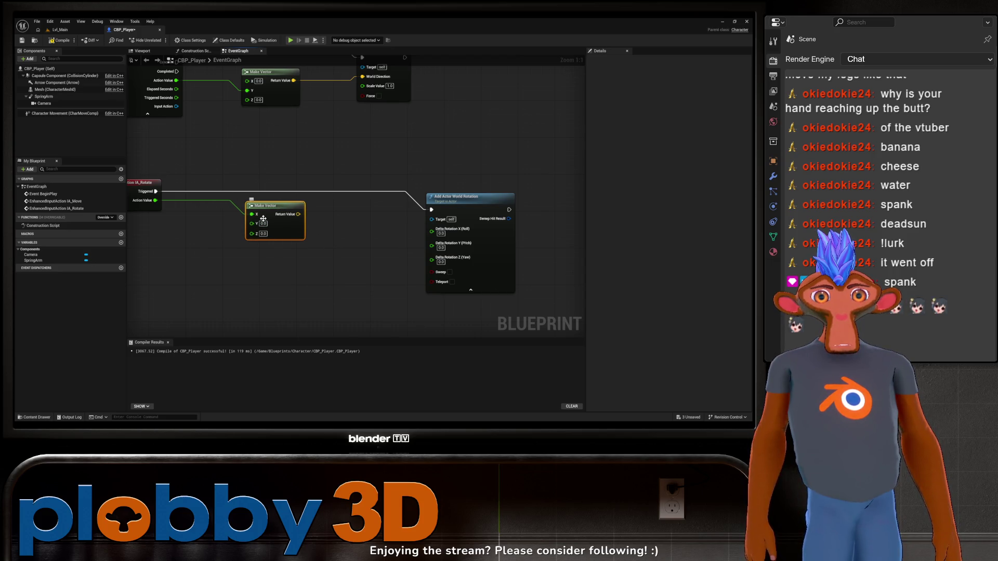
left_click(237, 215)
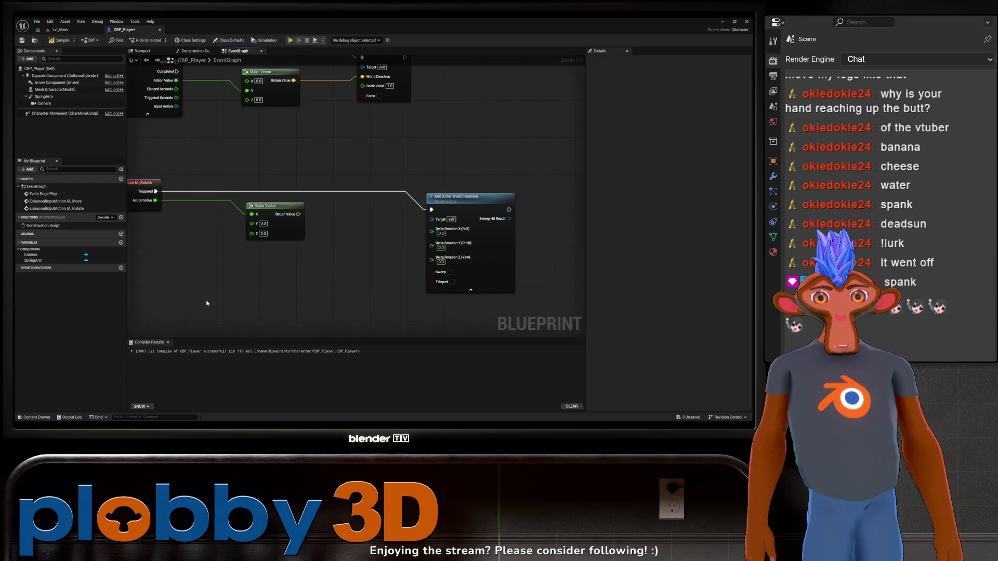
left_click(267, 206)
key("Delete")
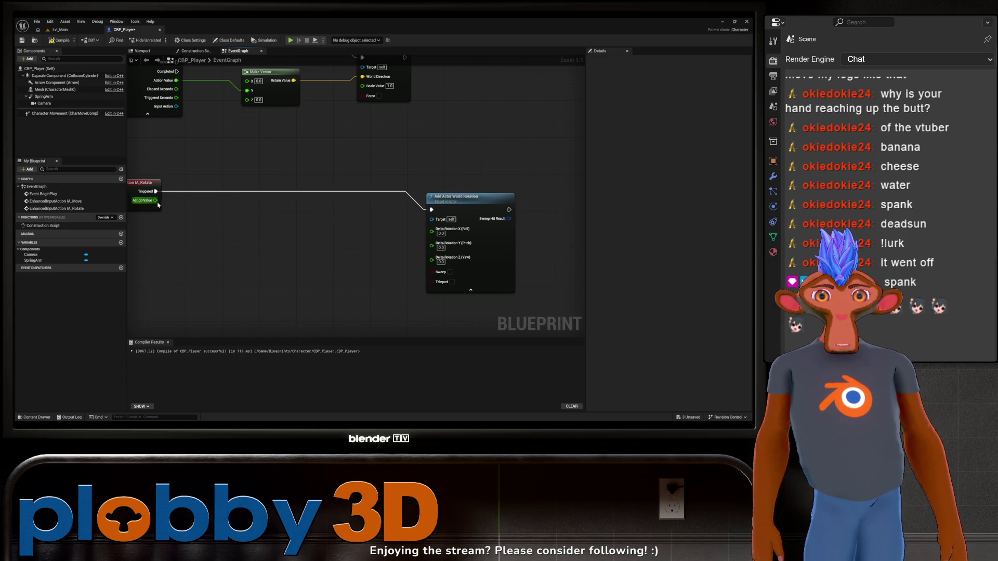
mouse_move(155, 200)
left_mouse_down()
mouse_move(447, 293)
mouse_move(431, 257)
left_mouse_up()
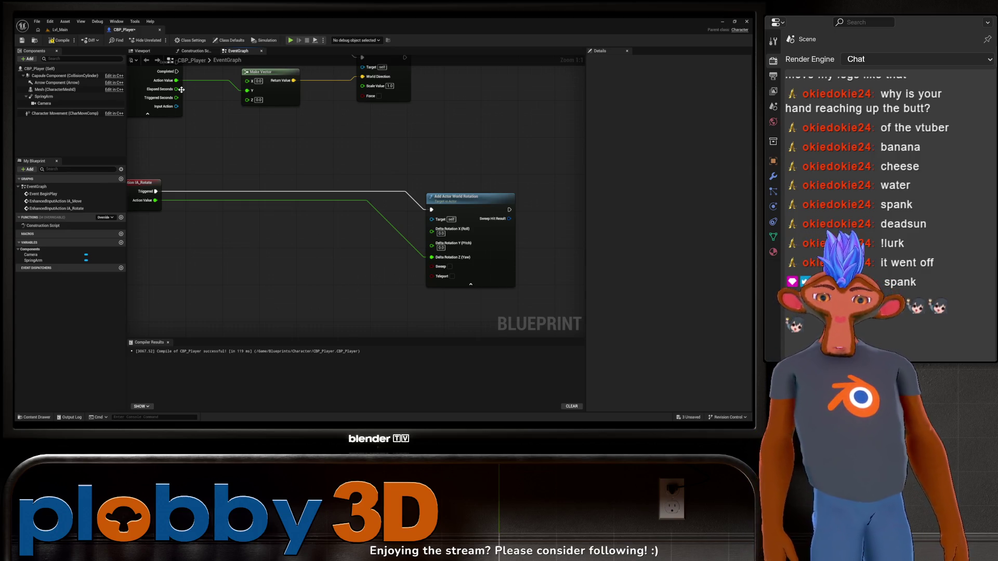
left_click(60, 40)
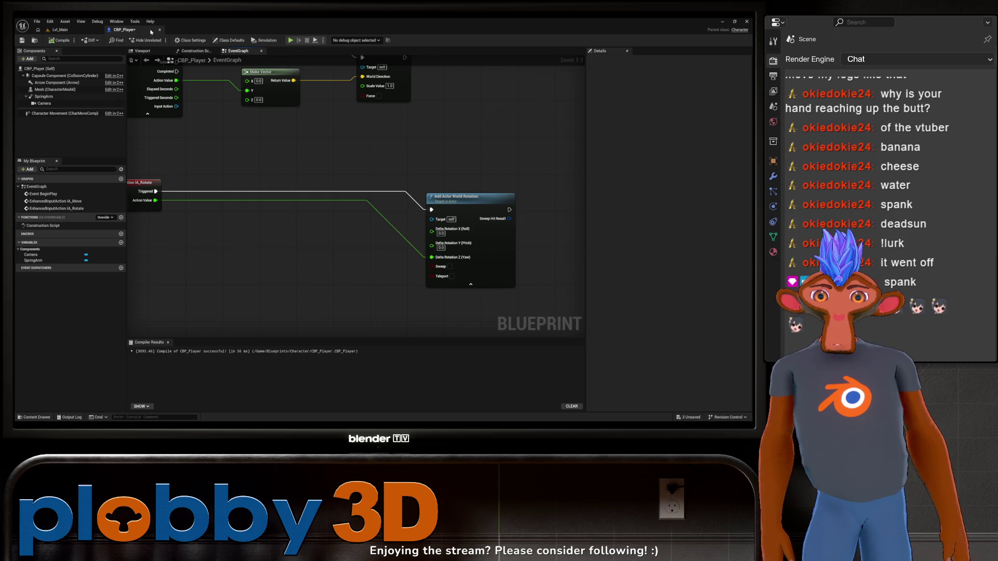
left_click(78, 30)
Step: Play-test Lvl_Main with the Yaw wiring, stop it, and return to CBP_Player's graph
left_click(158, 40)
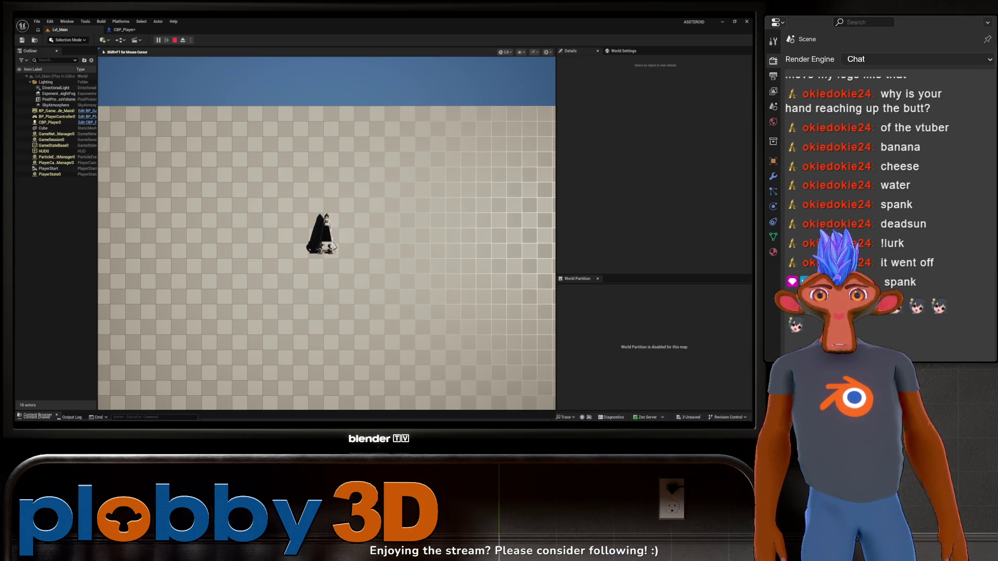
key("Escape")
left_click(125, 30)
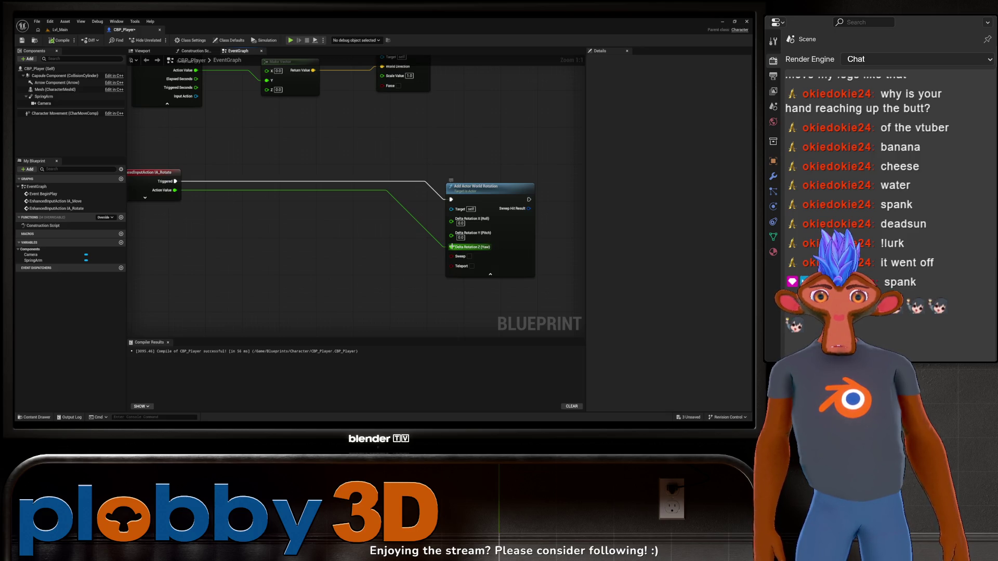
Step: Search blueprint actions for 'actor rotat', then expand IA_Rotate to show all output pins
right_click(344, 272)
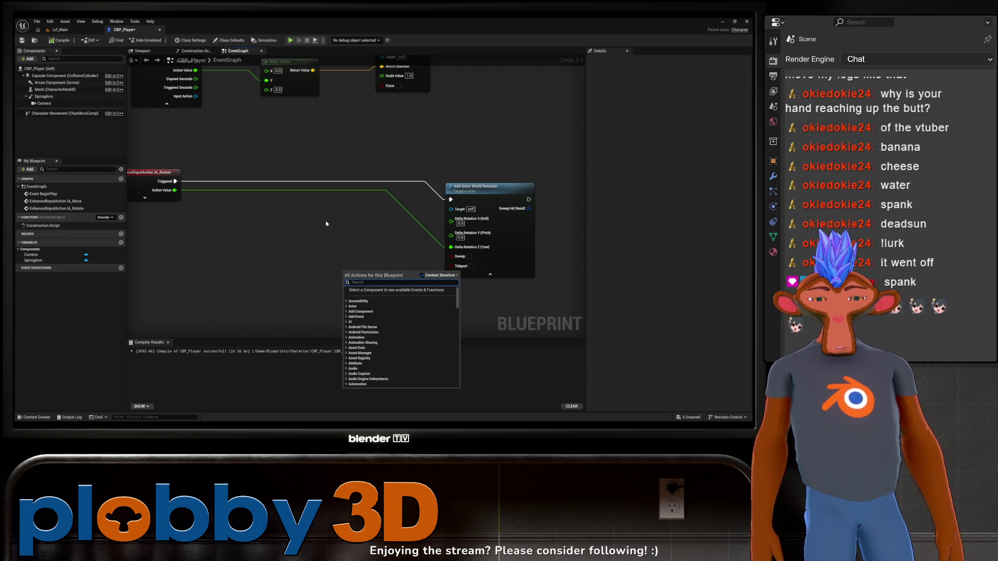
type("actor rotatio")
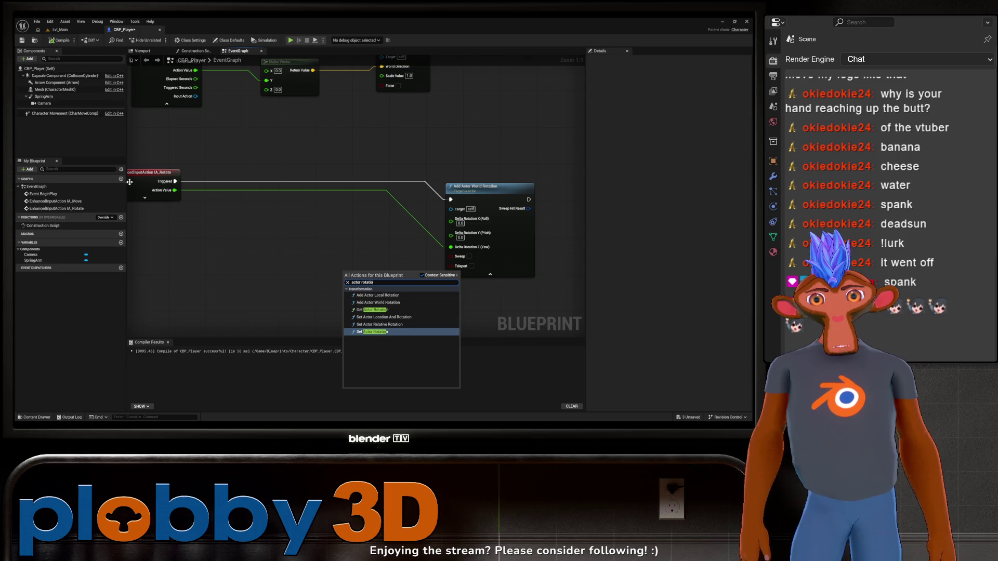
left_click(145, 198)
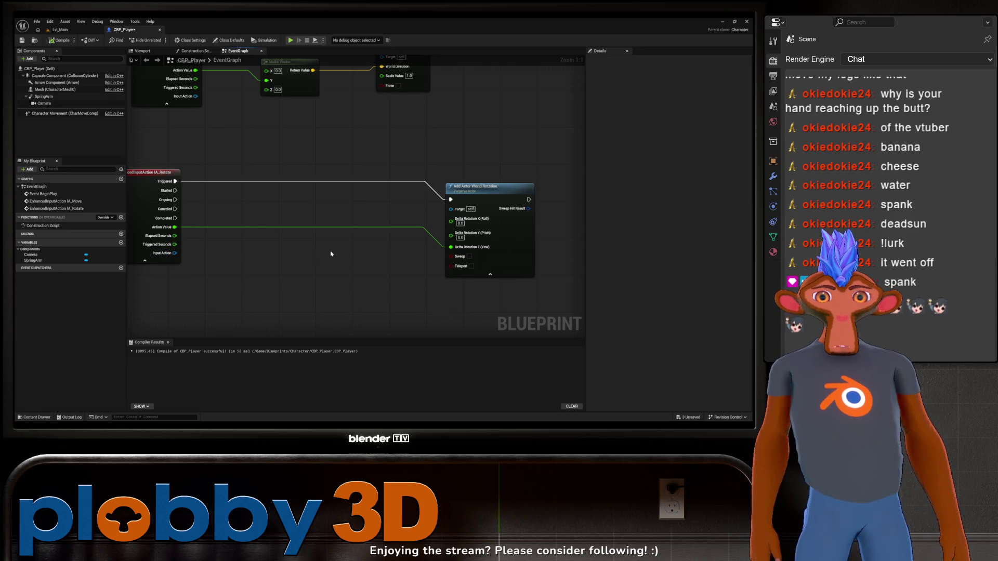
mouse_move(450, 247)
left_mouse_down()
mouse_move(362, 239)
mouse_move(386, 285)
left_mouse_up()
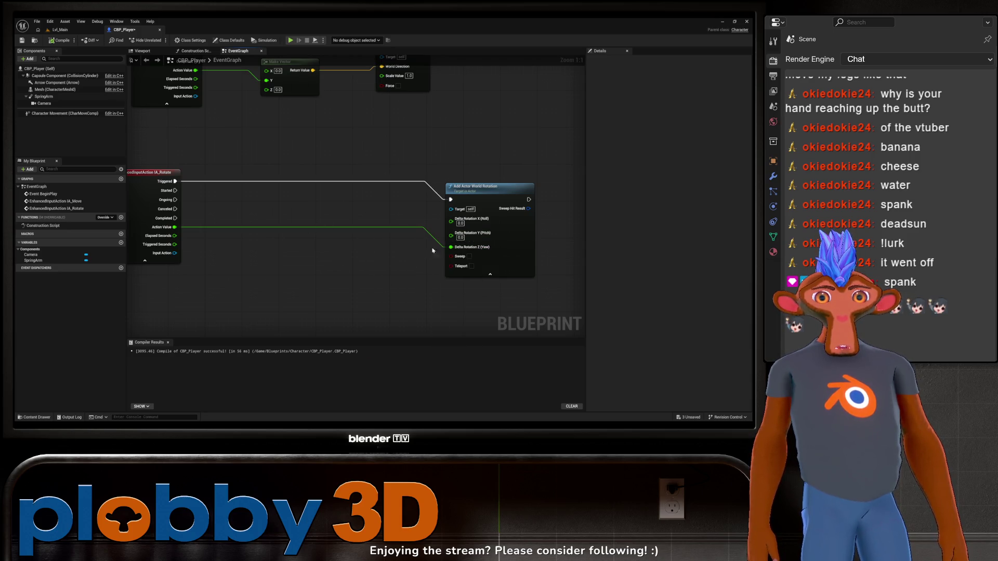
scroll(412, 160, "down", 2)
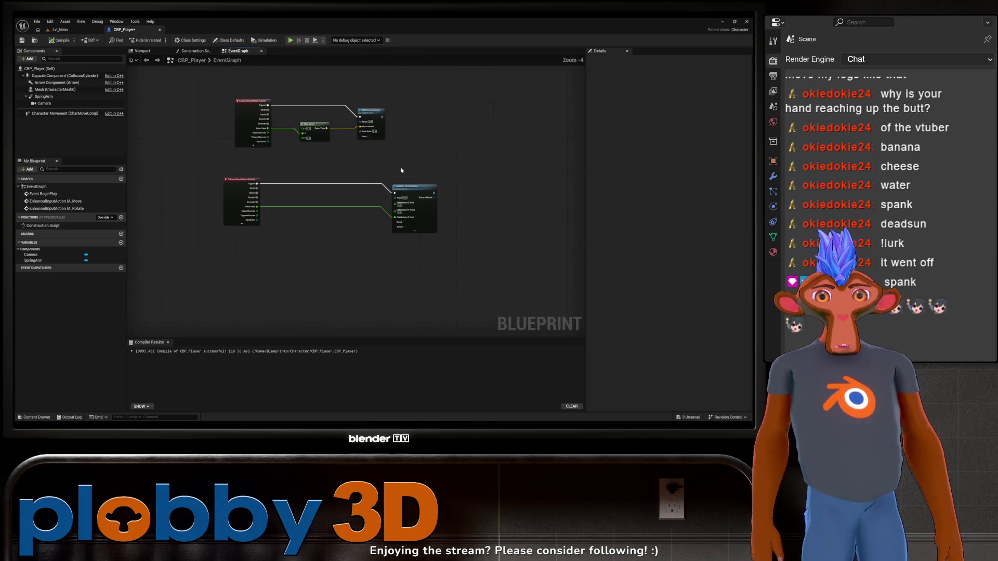
scroll(311, 198, "up", 2)
scroll(311, 224, "down", 1)
scroll(311, 244, "up", 1)
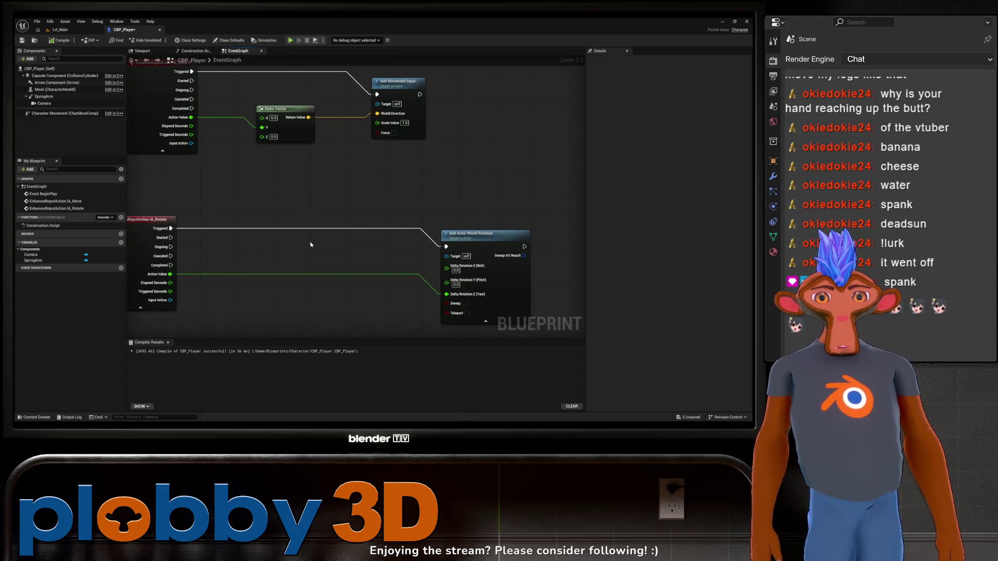